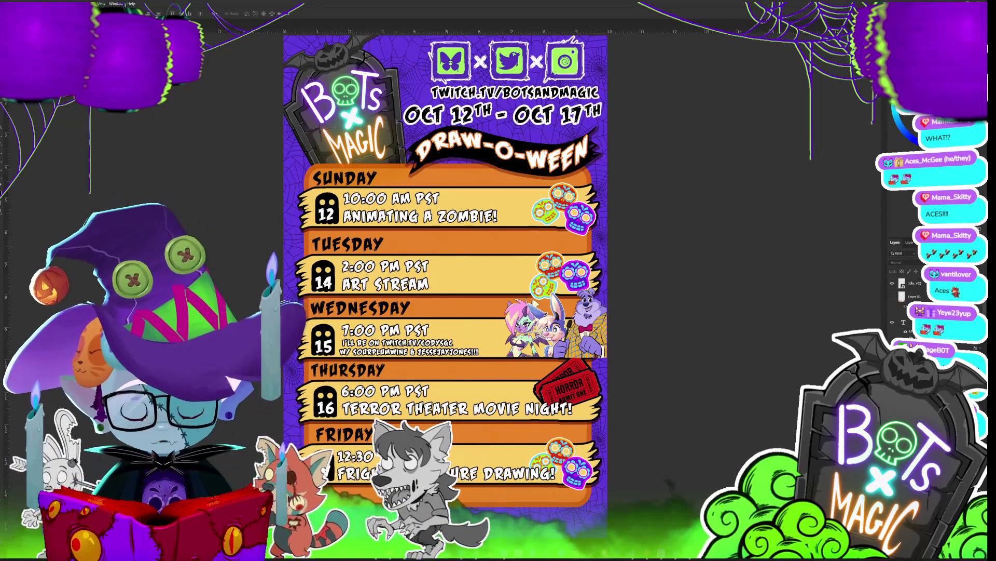
# Step: Zoom into the Draw-O-Ween schedule and scroll down to the Tuesday–Friday stream listings
pyautogui.scroll(3, 363, 398)
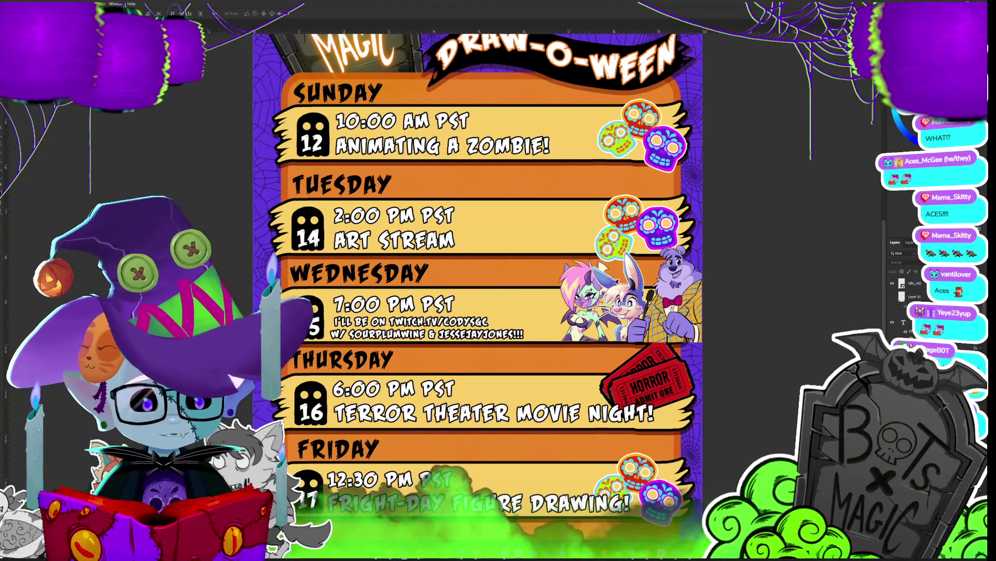
pyautogui.scroll(-3, 477, 249)
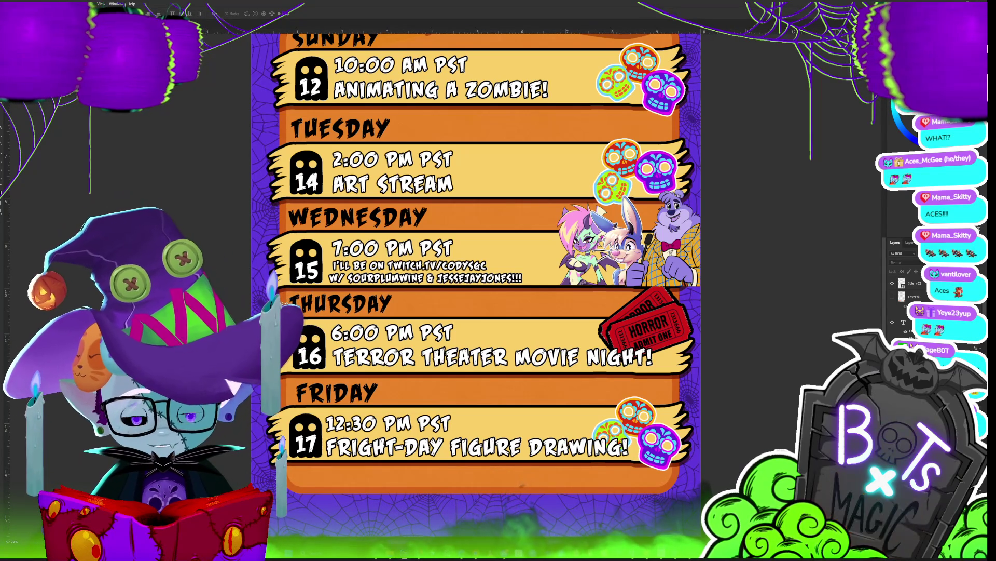
pyautogui.scroll(-2, 477, 249)
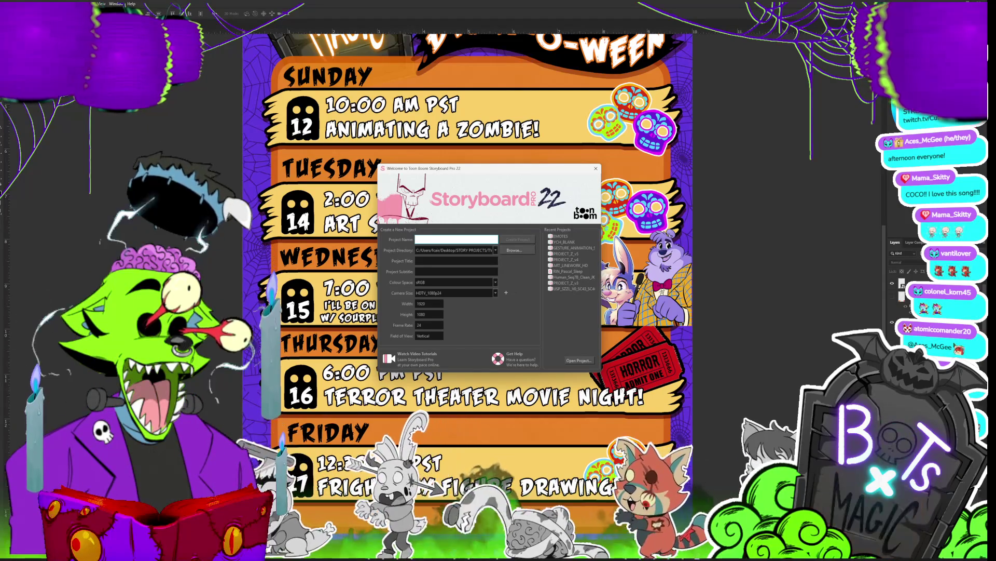
# Step: Open the EMOTES project from the Welcome window's Recent Projects list
pyautogui.click(562, 237)
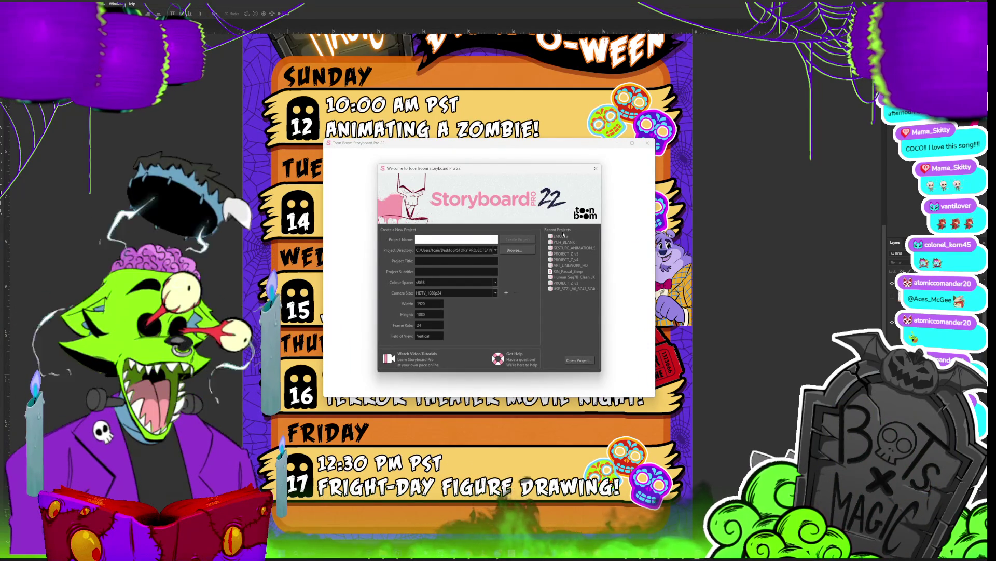
pyautogui.doubleClick(563, 235)
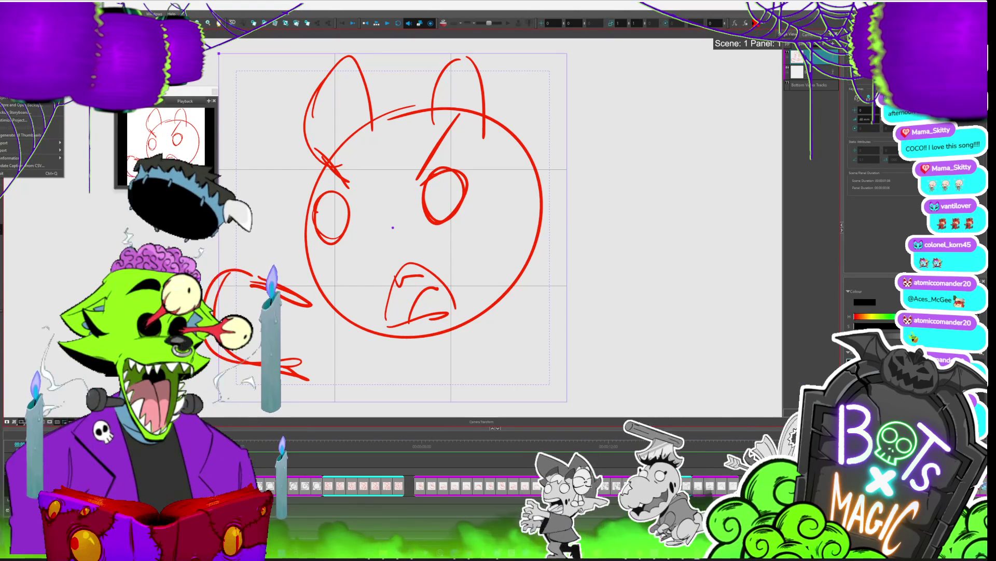
# Step: Close the File menu and jump along the timeline to another panel near scene 97_J
pyautogui.moveTo(31, 97)
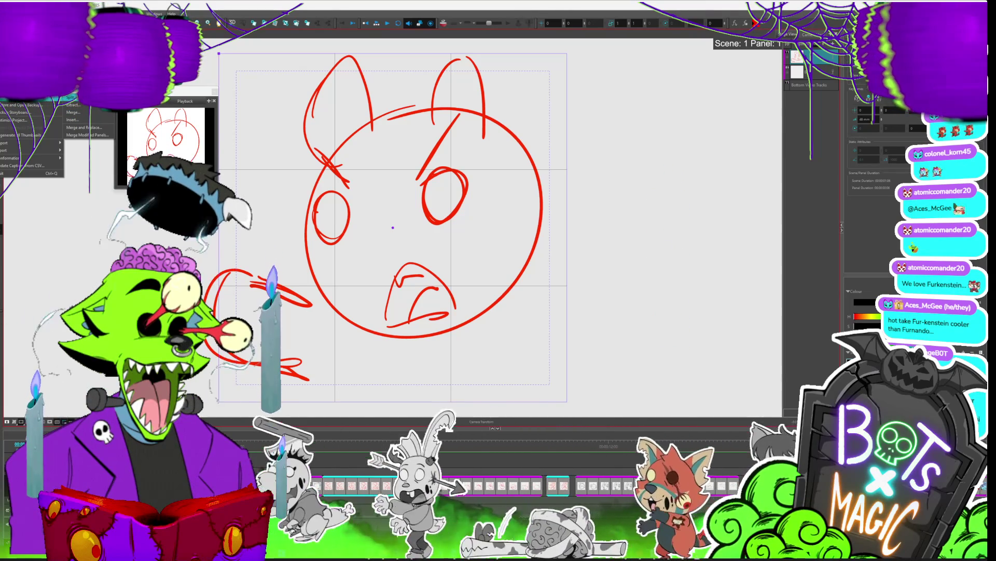
pyautogui.press('Escape')
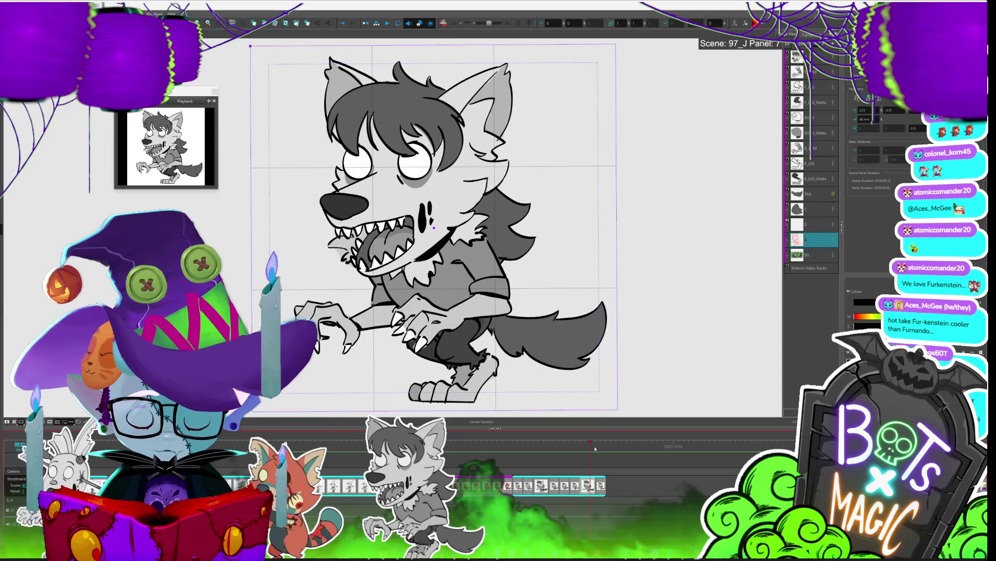
pyautogui.click(559, 456)
# Step: Scrub the timeline back to scene 97_H panel 7 and switch to the Select tool
pyautogui.moveTo(559, 456)
pyautogui.mouseDown()
pyautogui.moveTo(322, 456)
pyautogui.moveTo(347, 456)
pyautogui.mouseUp()
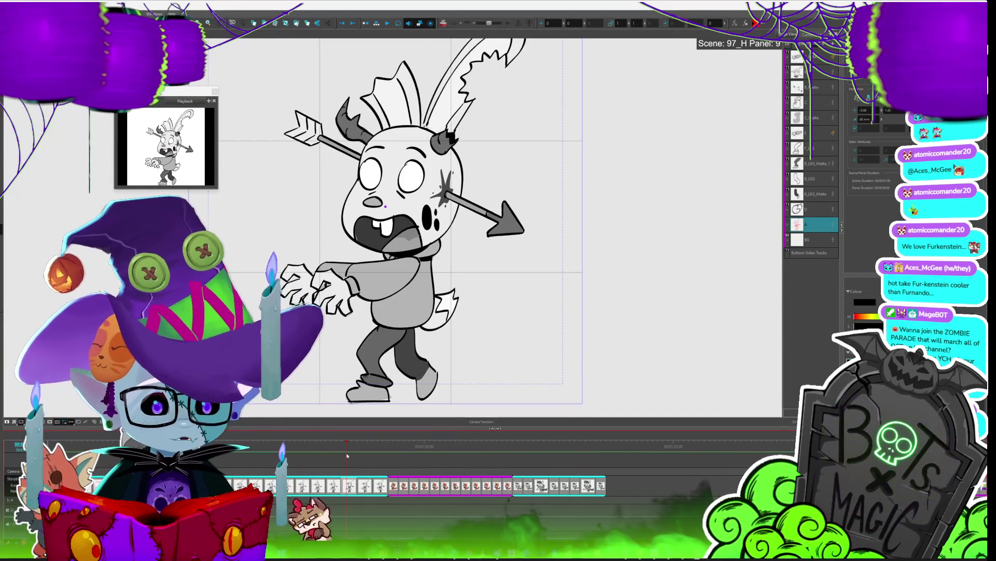
pyautogui.moveTo(346, 445)
pyautogui.mouseDown()
pyautogui.moveTo(156, 457)
pyautogui.moveTo(259, 456)
pyautogui.mouseUp()
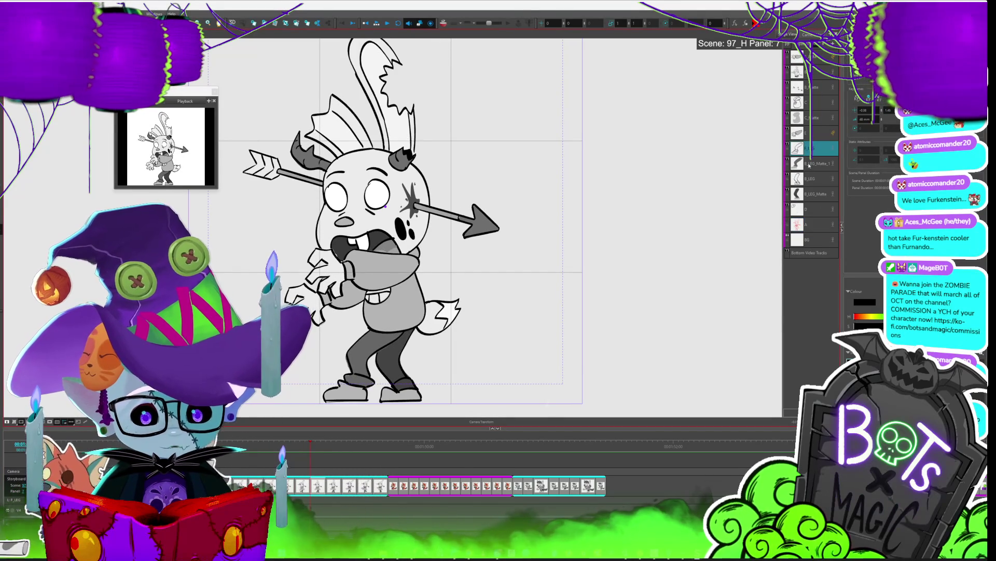
pyautogui.hotkey('alt', 's')
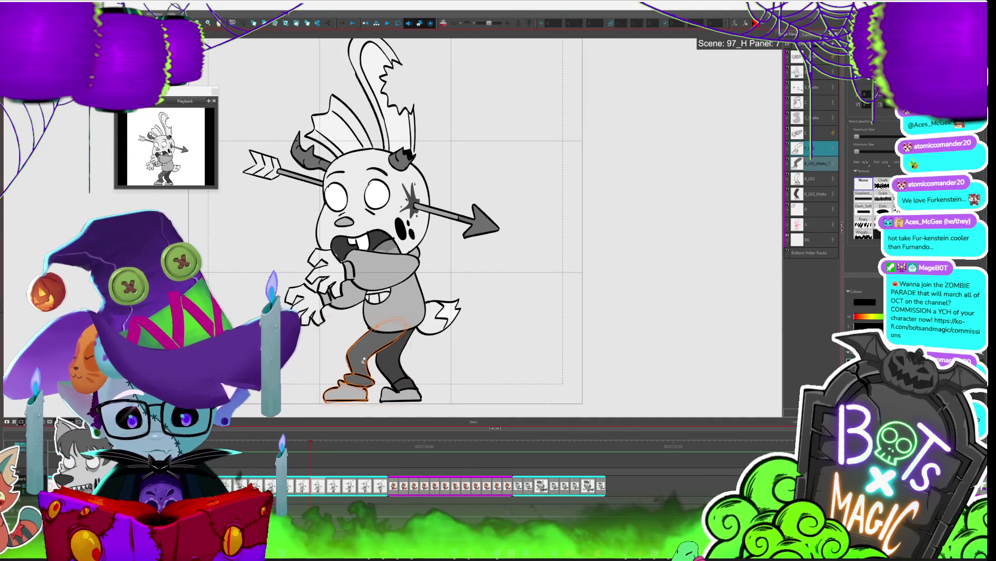
# Step: Nudge the rabbit's B_LEG drawing slightly left, play back, and add blank scene 97_K
pyautogui.click(378, 405)
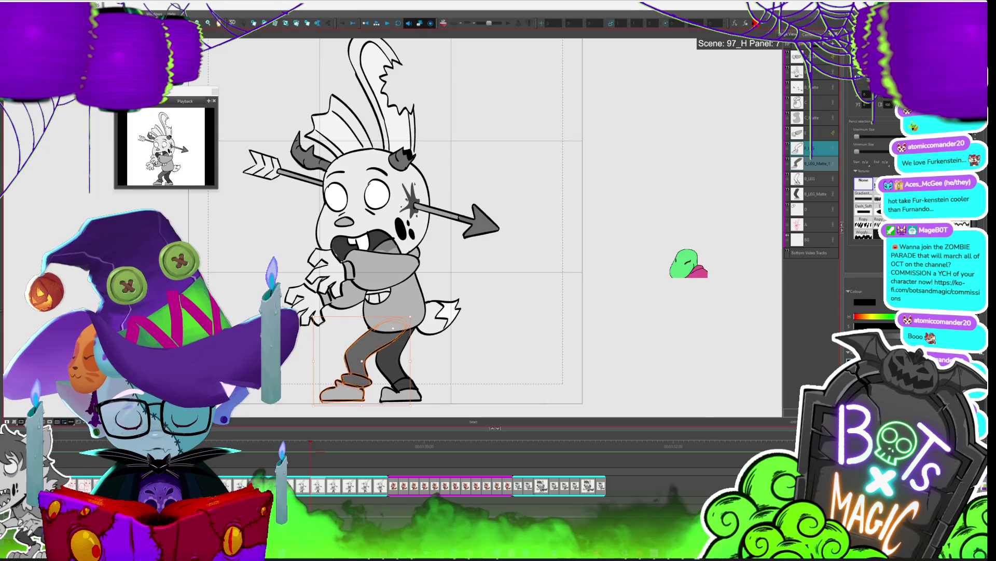
pyautogui.click(816, 179)
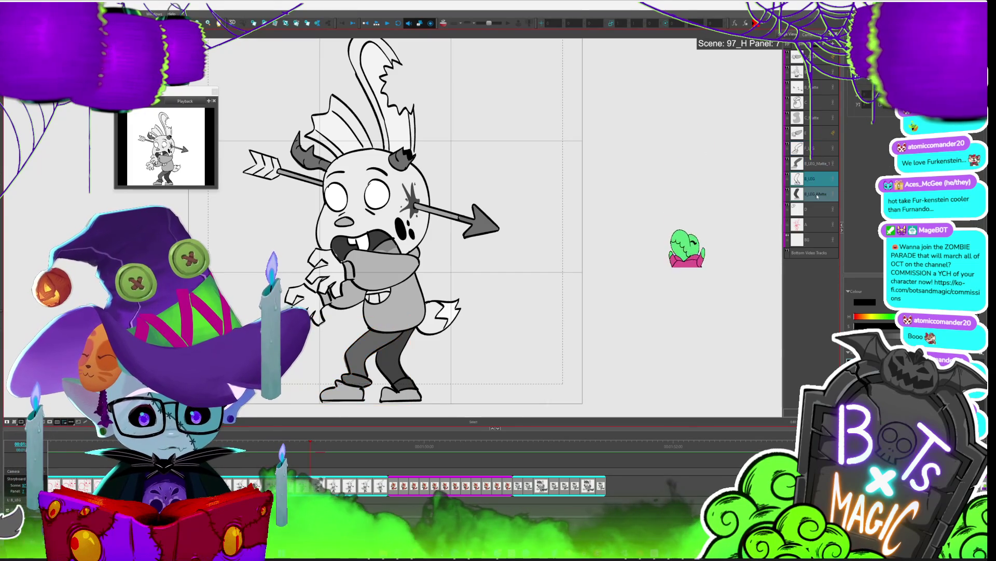
pyautogui.press('Left')
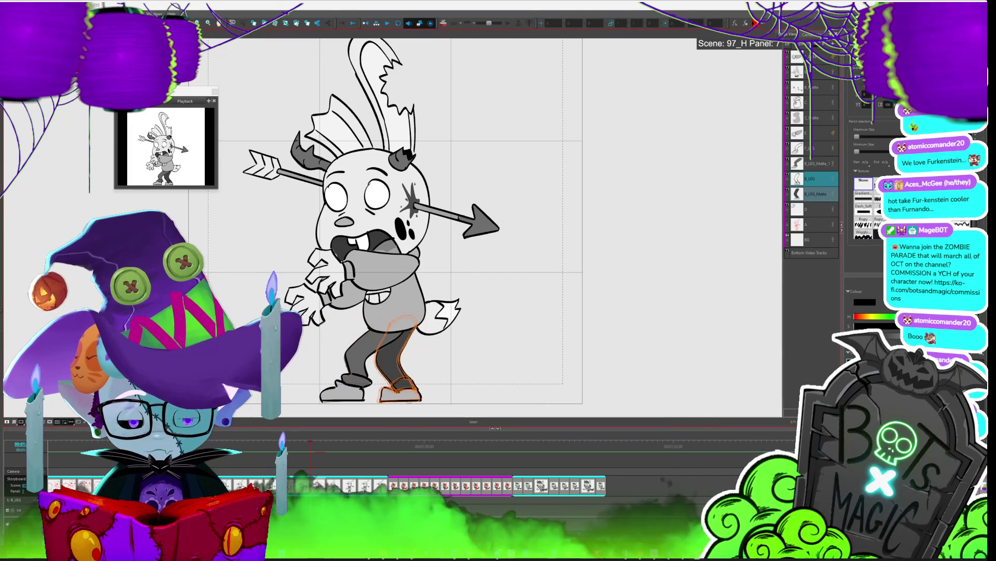
pyautogui.press(',')
pyautogui.press('.')
pyautogui.press('space')
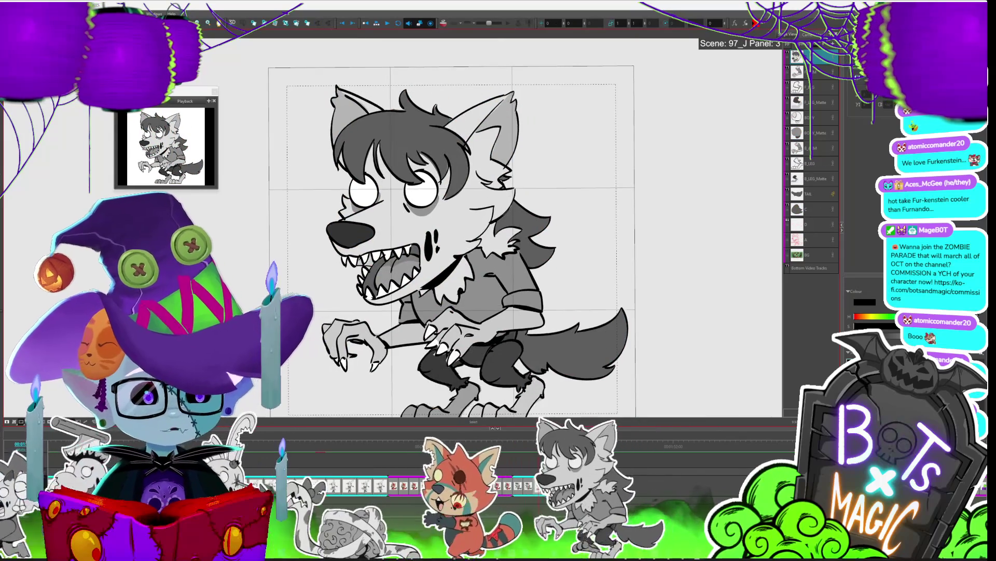
pyautogui.press('o')
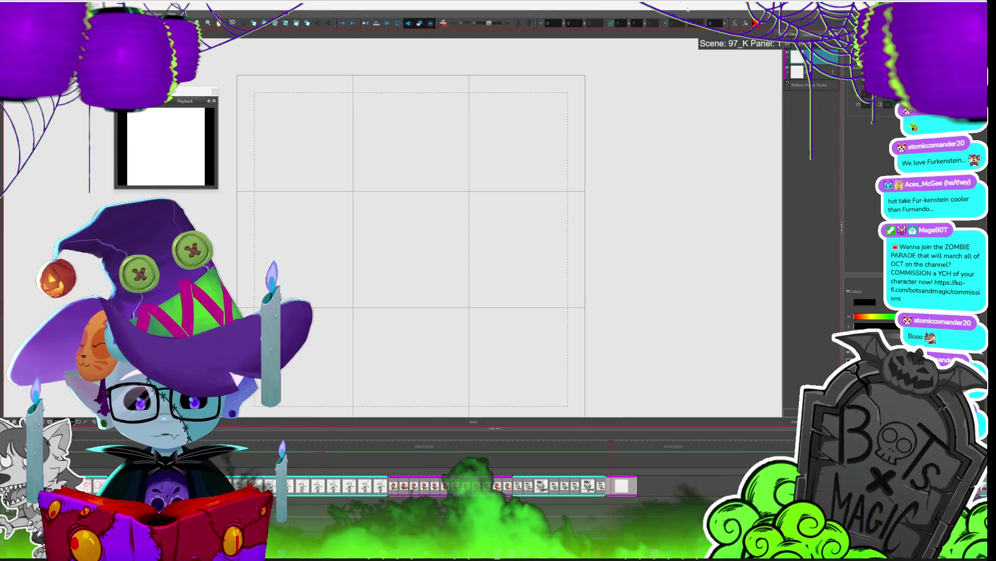
# Step: Paste the zombie girl image onto the BG layer and zoom out around it
pyautogui.click(821, 74)
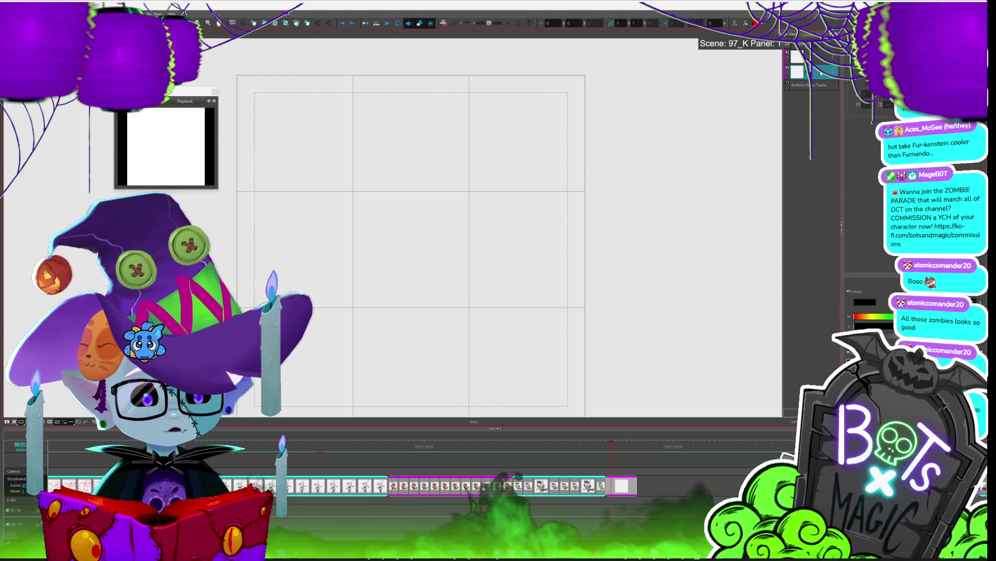
pyautogui.hotkey('ctrl', 'v')
pyautogui.press('1')
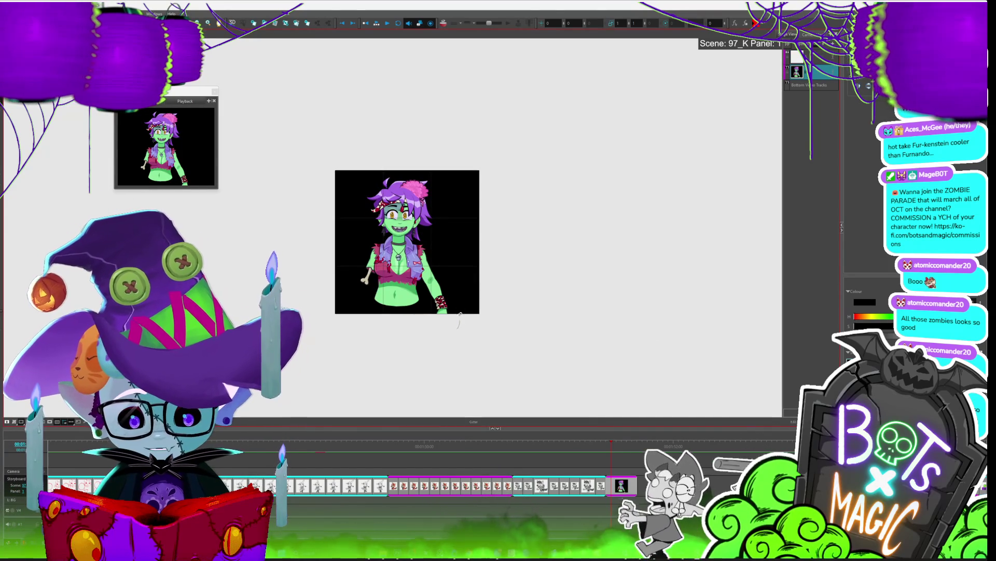
# Step: Lasso and delete the black side areas, then place the image beside the camera frame
pyautogui.moveTo(444, 244)
pyautogui.mouseDown()
pyautogui.moveTo(445, 155)
pyautogui.moveTo(488, 364)
pyautogui.moveTo(459, 327)
pyautogui.mouseUp()
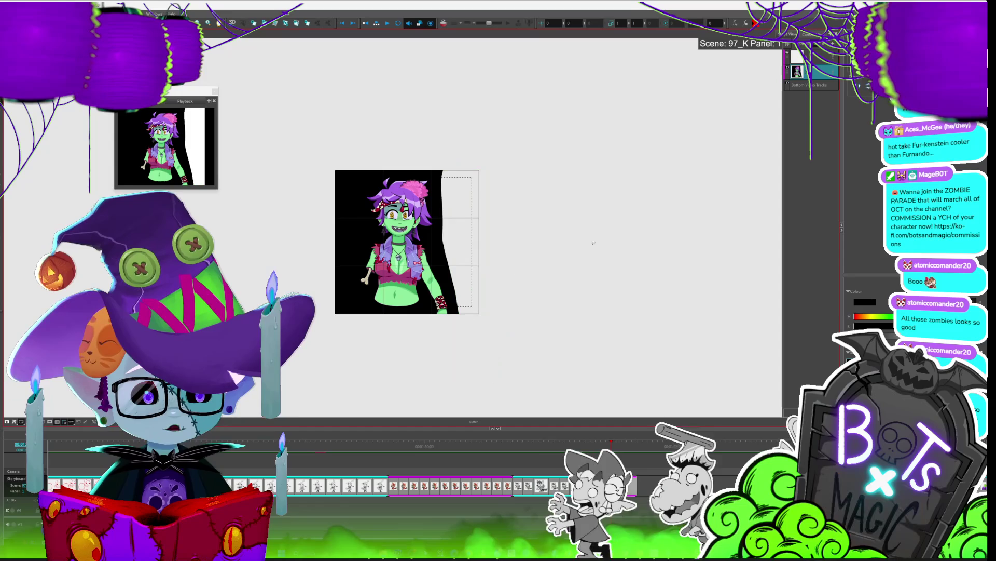
pyautogui.moveTo(382, 129)
pyautogui.mouseDown()
pyautogui.moveTo(340, 318)
pyautogui.moveTo(383, 128)
pyautogui.mouseUp()
pyautogui.press('Delete')
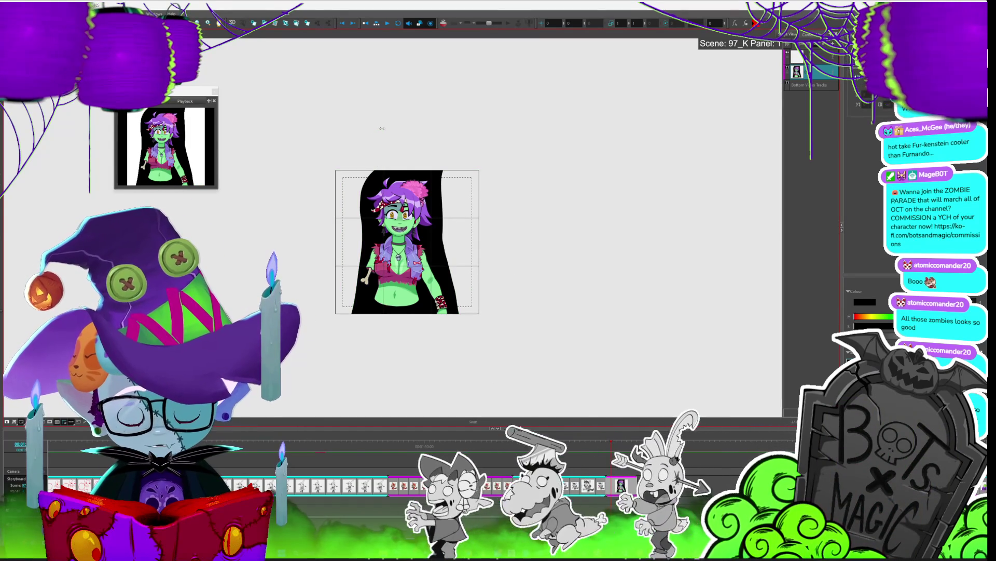
pyautogui.moveTo(405, 244); pyautogui.dragTo(315, 247)
pyautogui.moveTo(355, 293)
pyautogui.mouseDown()
pyautogui.moveTo(406, 286)
pyautogui.moveTo(389, 273)
pyautogui.mouseUp()
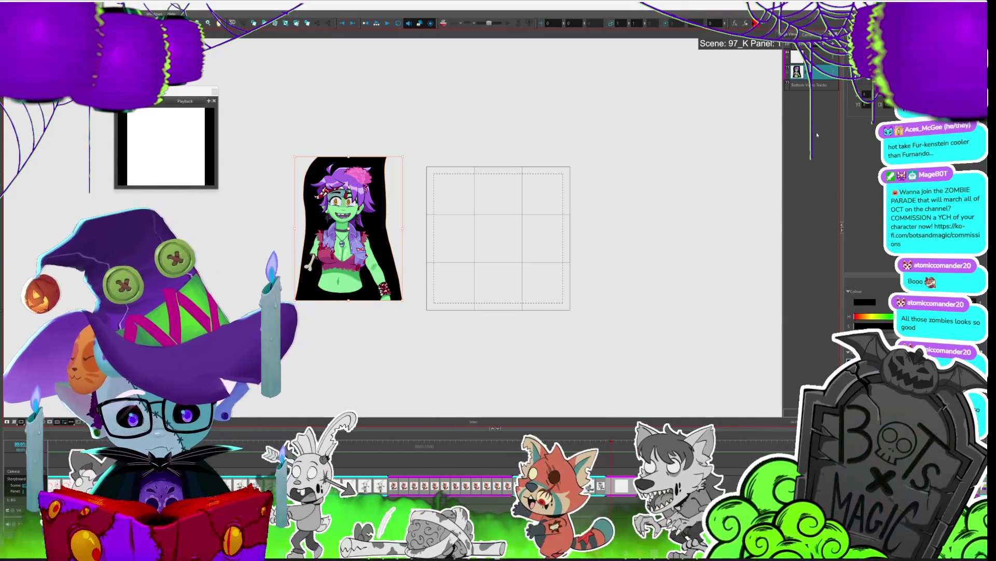
# Step: Paste the jeans-and-boots legs image and cut away its background with the Cutter
pyautogui.hotkey('ctrl', 'v')
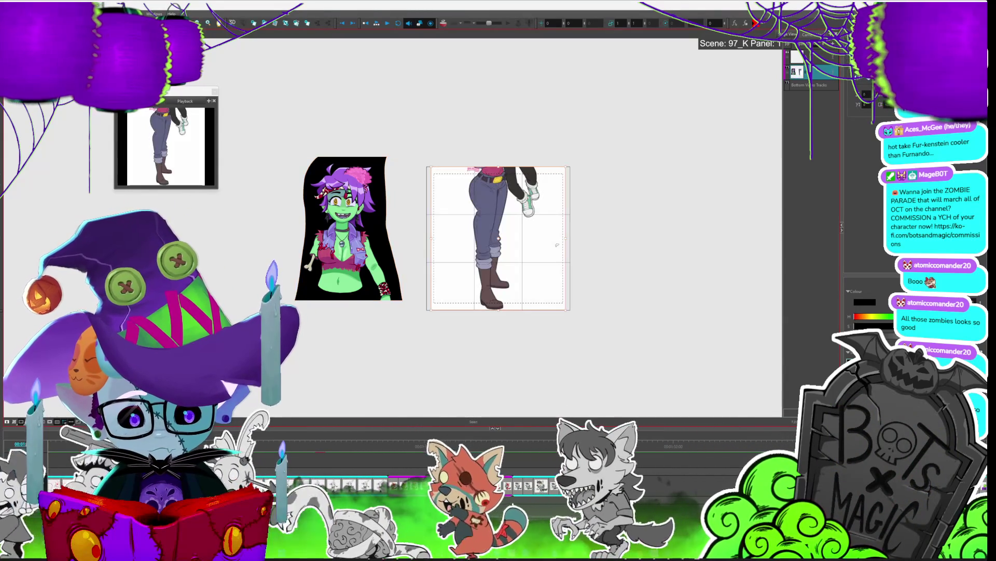
pyautogui.hotkey('alt', 't')
pyautogui.moveTo(540, 159)
pyautogui.mouseDown()
pyautogui.moveTo(507, 257)
pyautogui.moveTo(535, 322)
pyautogui.moveTo(540, 158)
pyautogui.mouseUp()
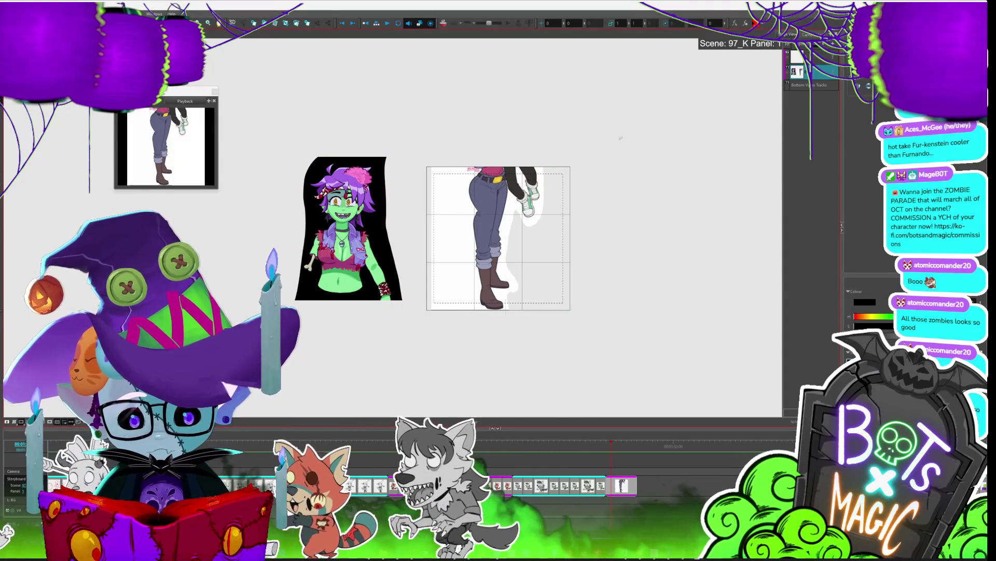
pyautogui.moveTo(464, 160)
pyautogui.mouseDown()
pyautogui.moveTo(470, 268)
pyautogui.moveTo(458, 118)
pyautogui.mouseUp()
# Step: Move and enlarge the legs so they sit under the zombie girl's upper body
pyautogui.hotkey('alt', 's')
pyautogui.moveTo(543, 176)
pyautogui.mouseDown()
pyautogui.moveTo(375, 276)
pyautogui.moveTo(373, 304)
pyautogui.moveTo(403, 260)
pyautogui.mouseUp()
pyautogui.press('1')
pyautogui.press('1')
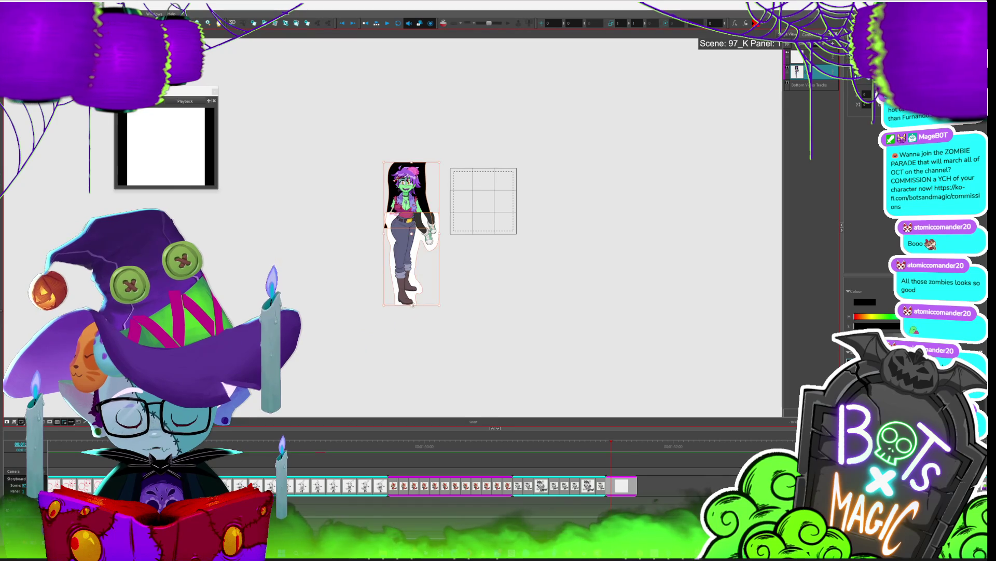
pyautogui.click(410, 265)
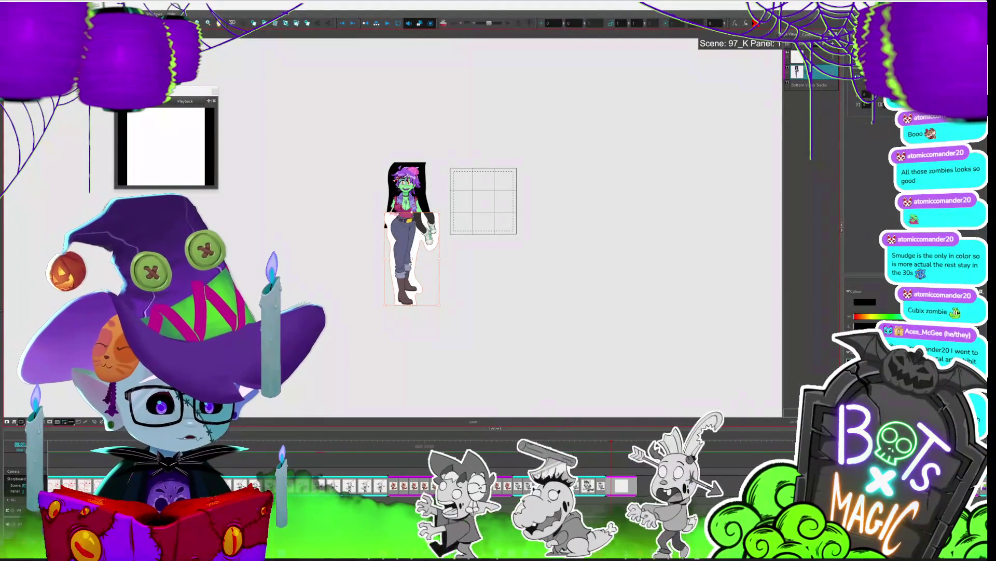
# Step: Nudge the lower-body cutout right, cut the reference at the waist, and lift the torso
pyautogui.scroll(2, 342, 254)
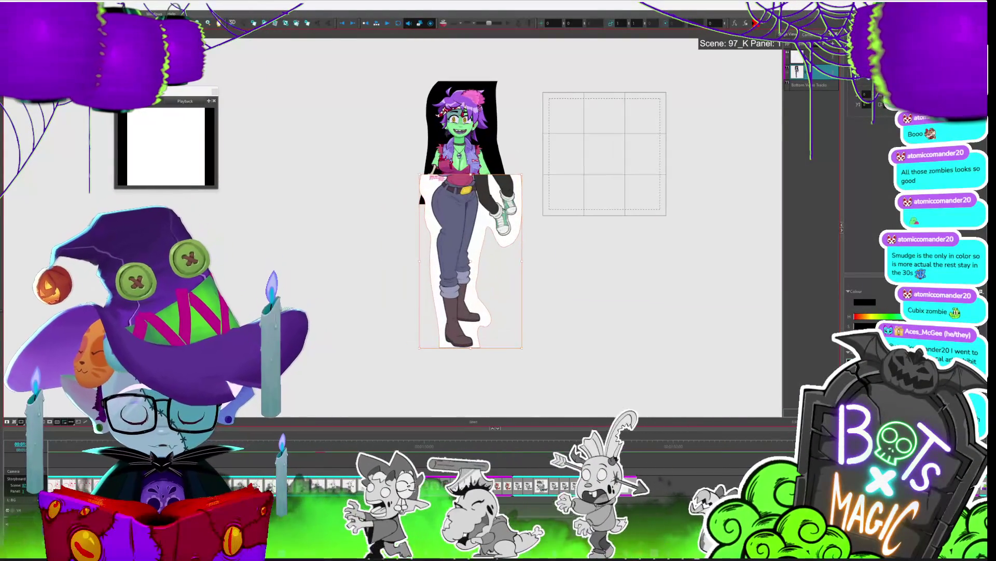
pyautogui.hotkey('ctrl', 'z')
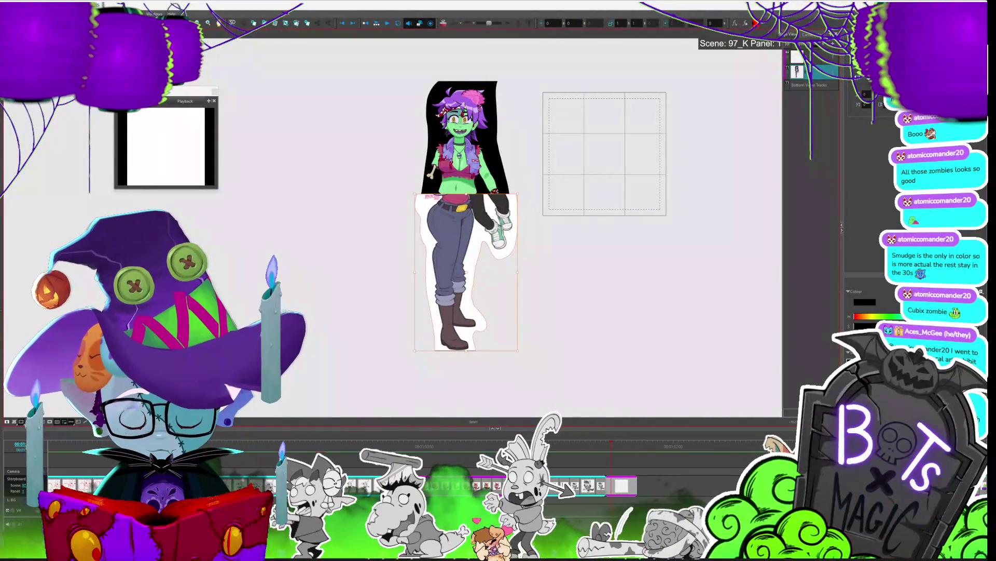
pyautogui.press('Right')
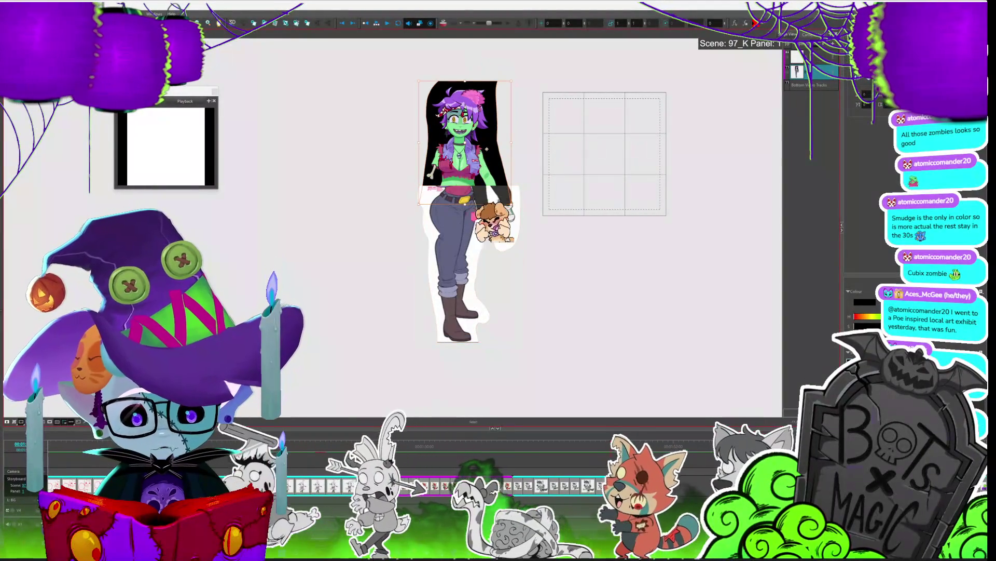
pyautogui.click(486, 149)
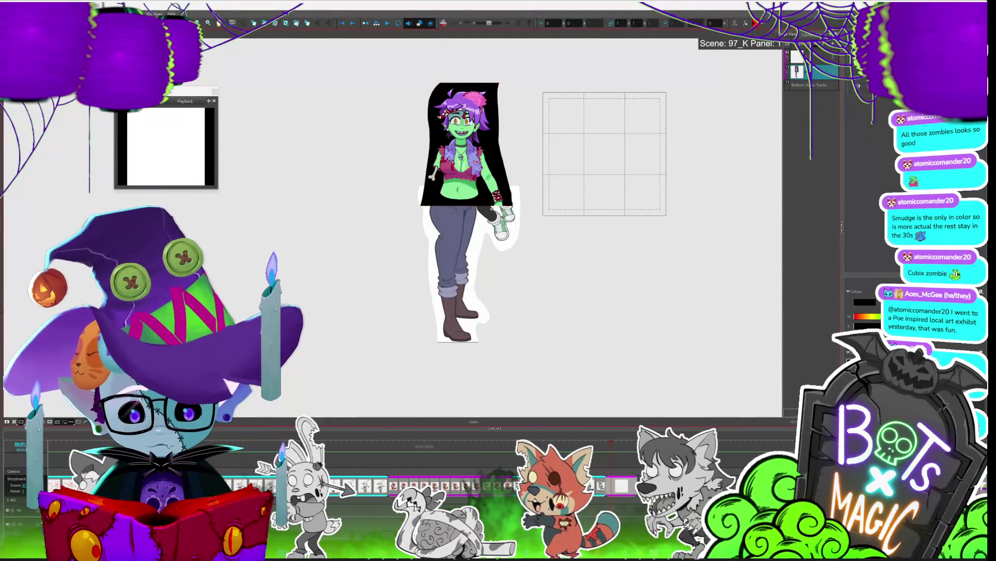
pyautogui.click(444, 199)
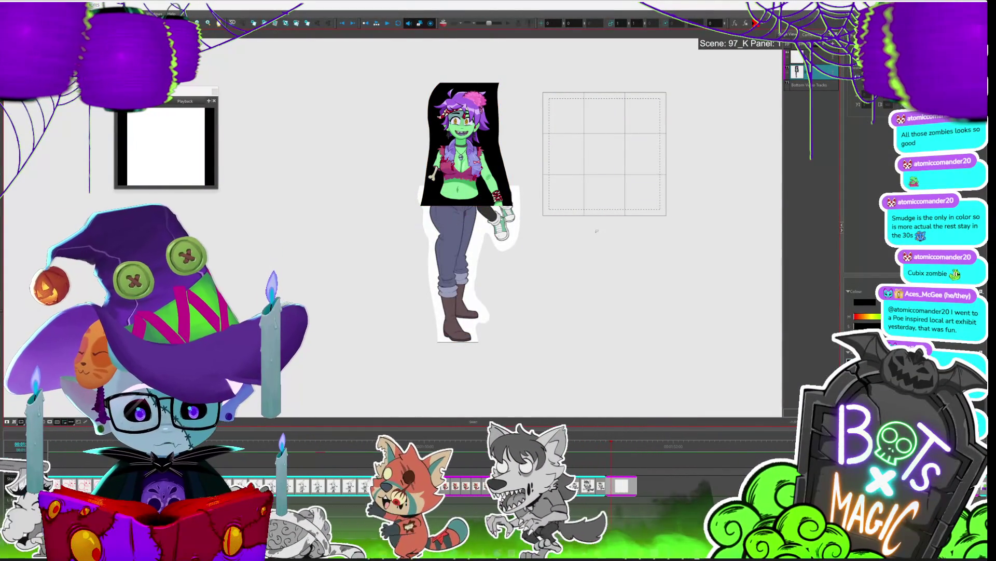
pyautogui.click(505, 111)
pyautogui.moveTo(504, 111); pyautogui.dragTo(515, 42)
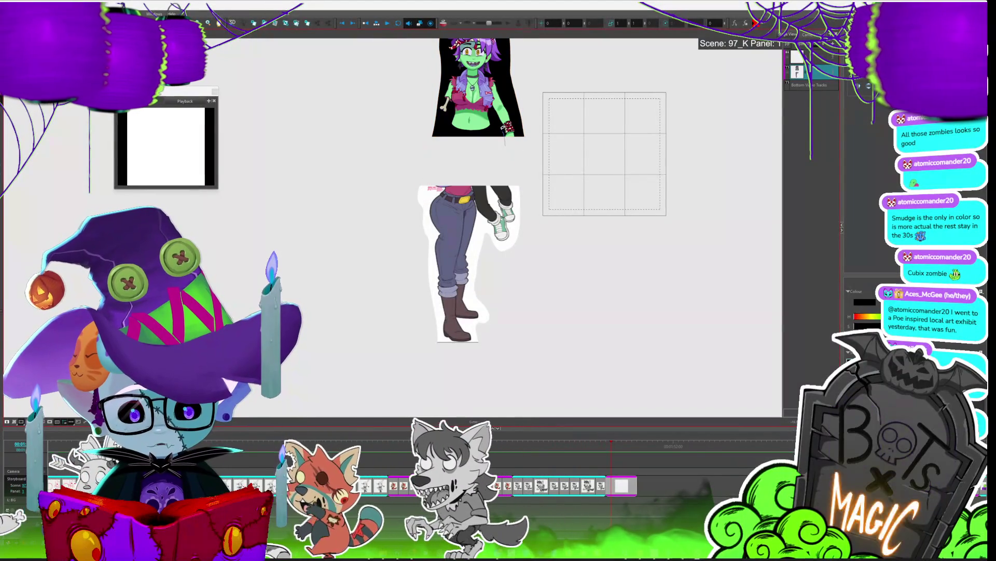
# Step: Seat the upper body above the jeans and delete the stray sneaker-leg piece
pyautogui.hotkey('alt', 's')
pyautogui.moveTo(515, 103); pyautogui.dragTo(512, 158)
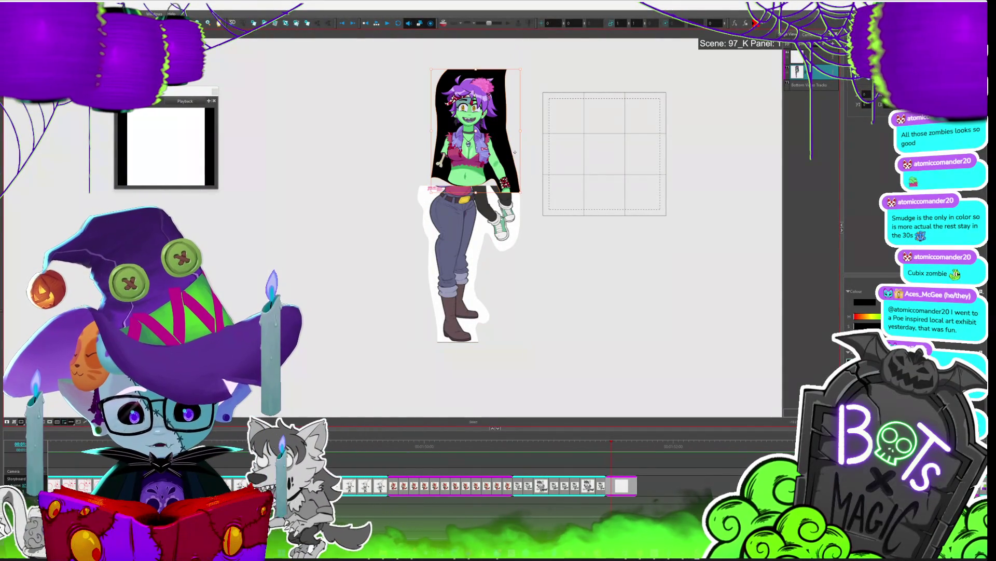
pyautogui.hotkey('ctrl', 'z')
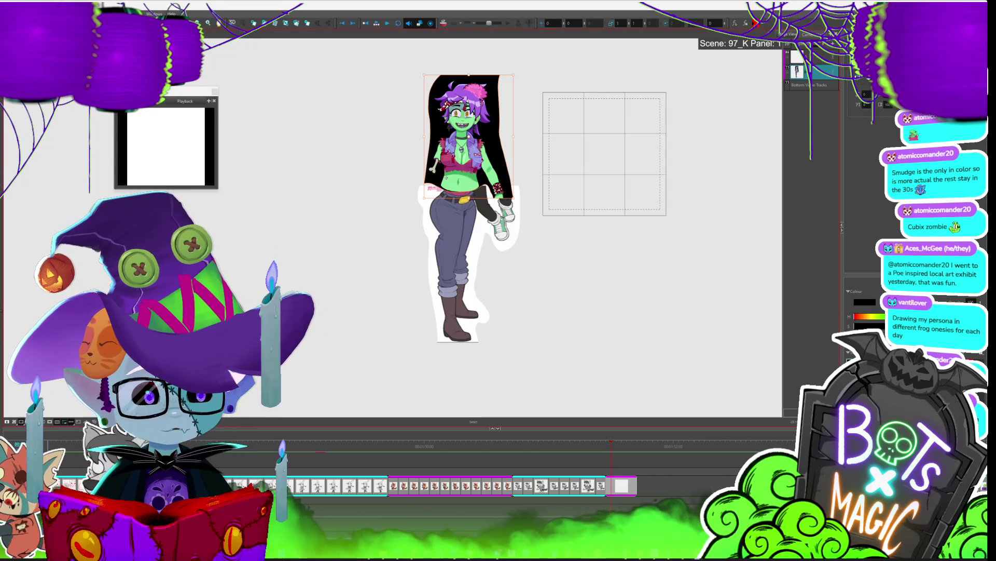
pyautogui.click(468, 243)
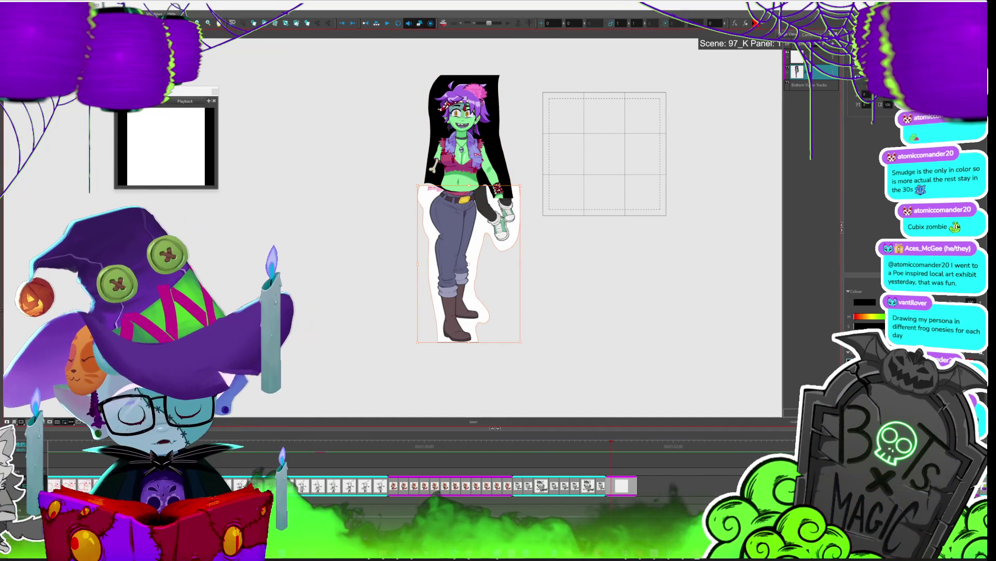
pyautogui.moveTo(491, 158)
pyautogui.mouseDown()
pyautogui.moveTo(508, 178)
pyautogui.moveTo(498, 147)
pyautogui.mouseUp()
pyautogui.click(541, 280)
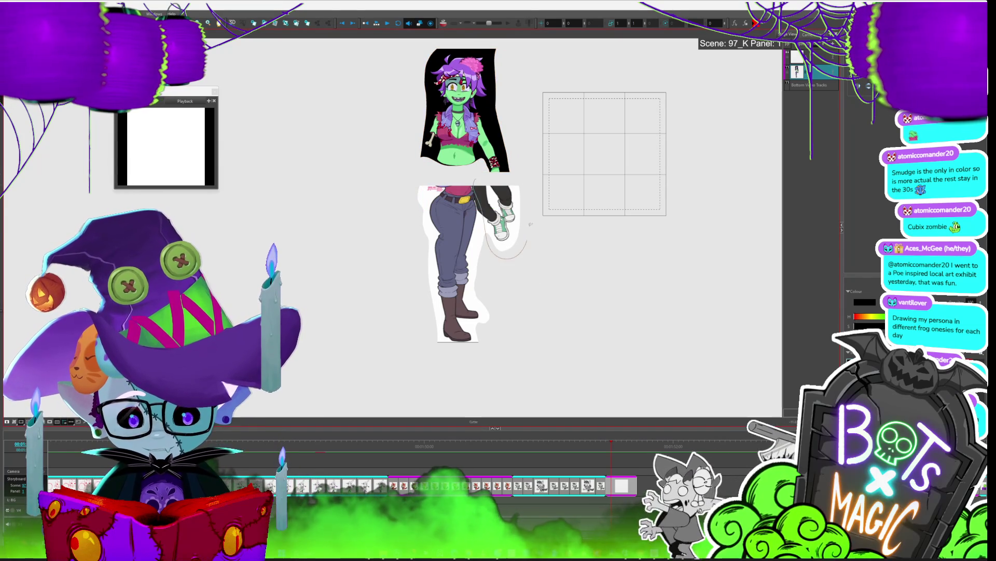
pyautogui.press('Delete')
pyautogui.scroll(3, 610, 228)
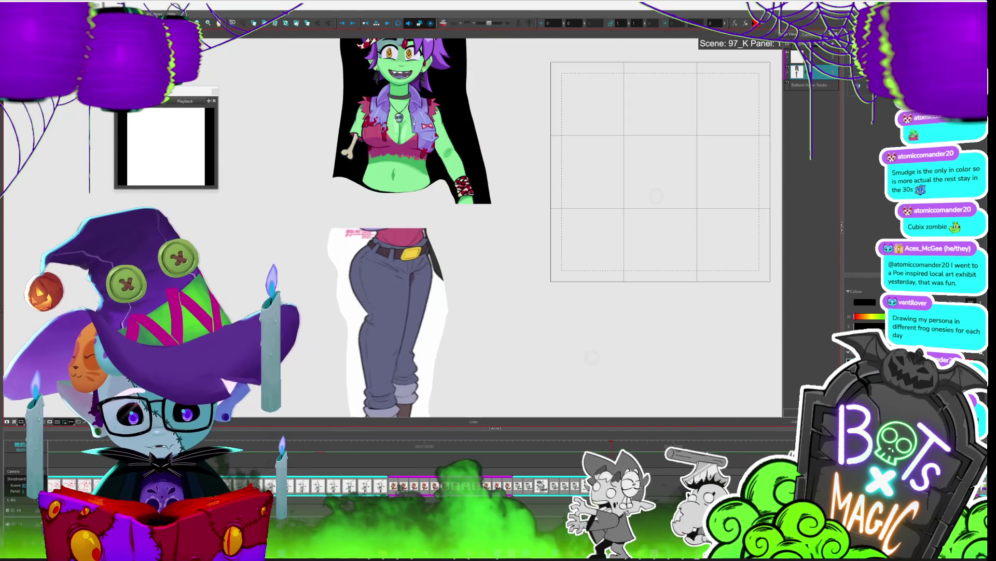
# Step: Add a new blank panel, zoom in, and sketch a red head circle with the Brush
pyautogui.scroll(-2, 611, 227)
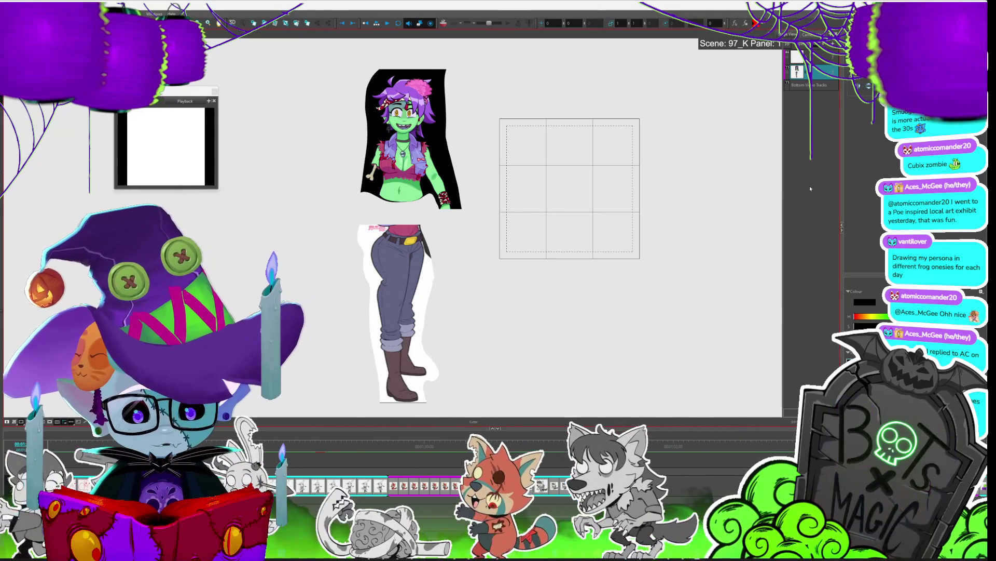
pyautogui.press('p')
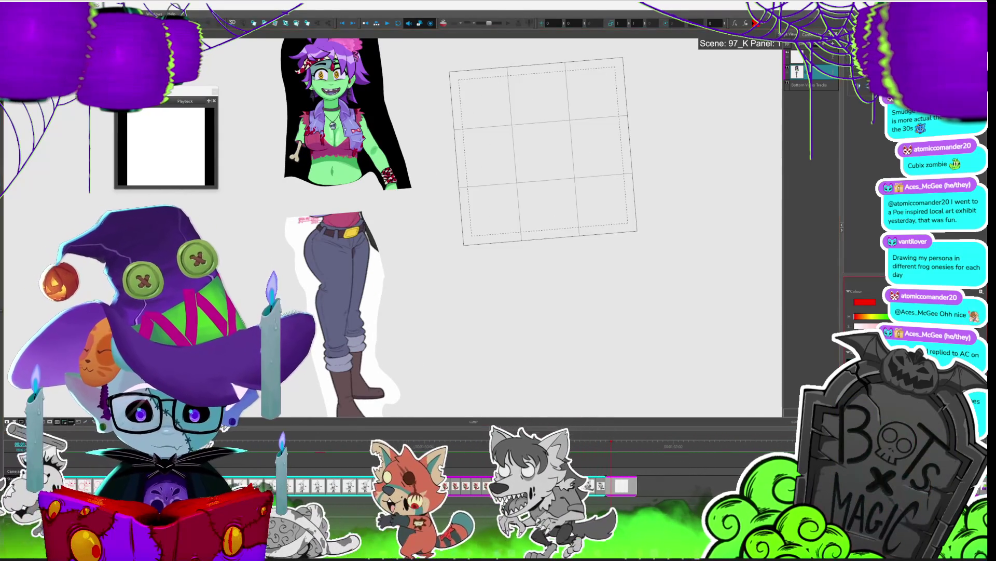
pyautogui.scroll(1, 394, 229)
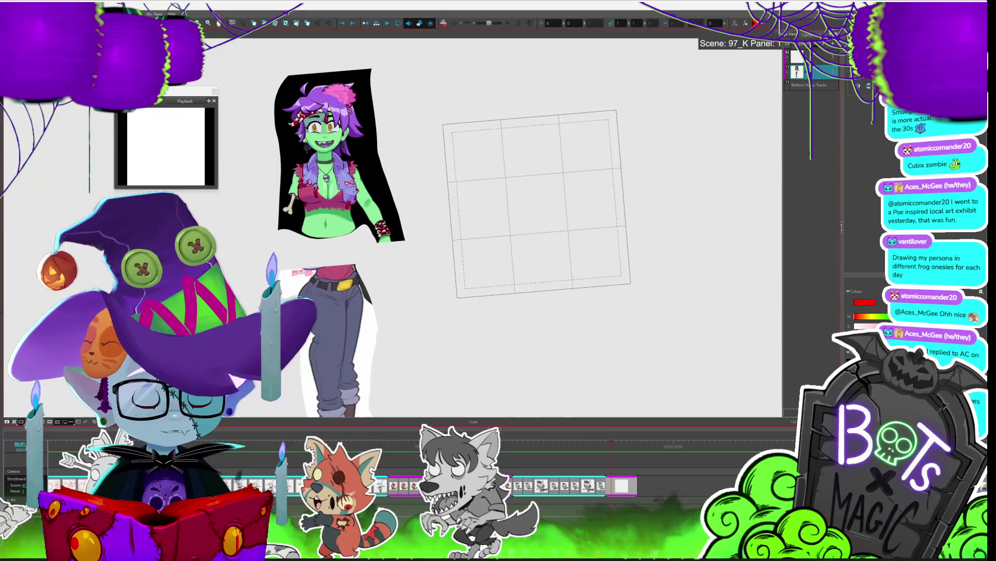
pyautogui.scroll(1, 556, 244)
pyautogui.scroll(1, 519, 233)
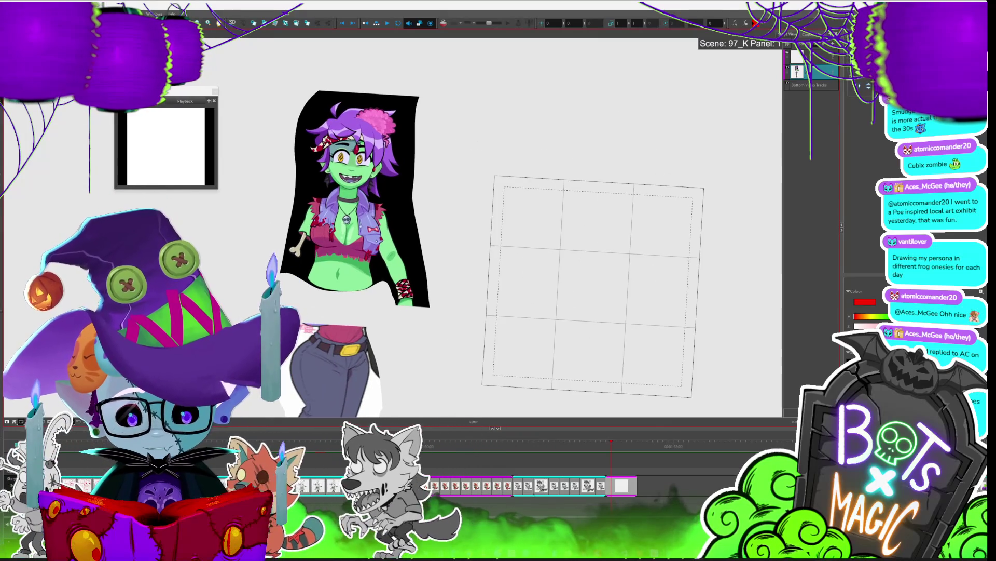
pyautogui.scroll(2, 596, 364)
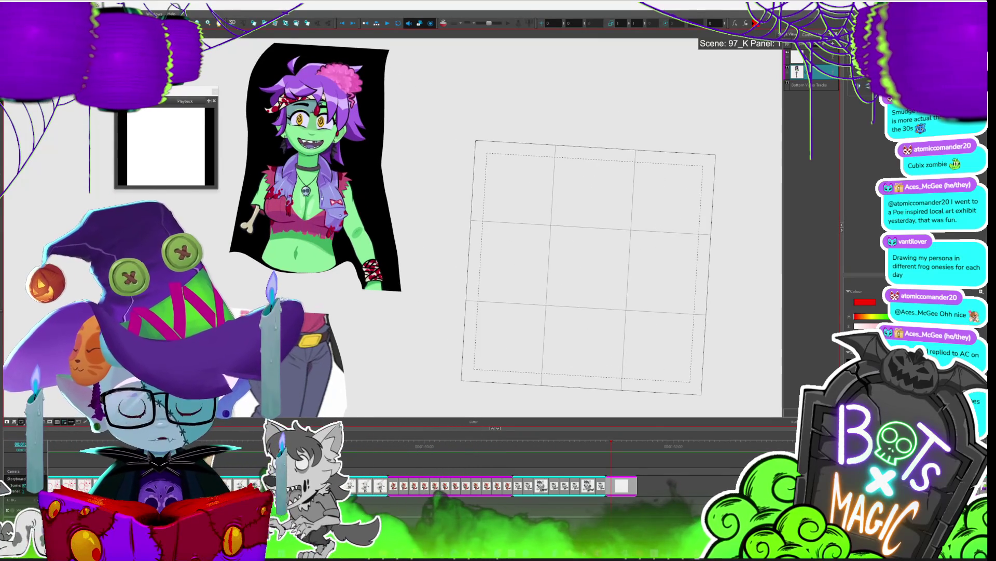
pyautogui.hotkey('alt', 'b')
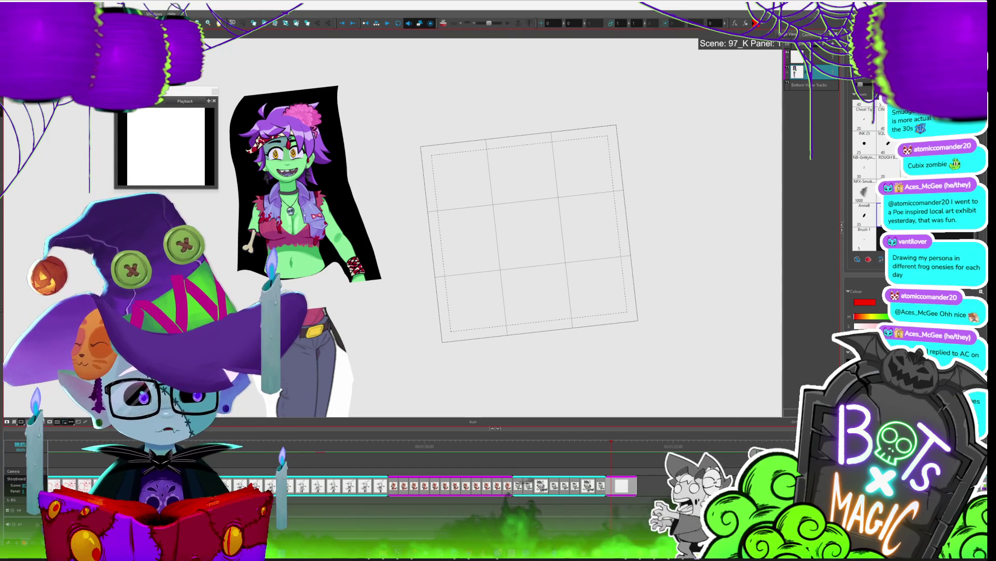
pyautogui.moveTo(526, 156)
pyautogui.mouseDown()
pyautogui.moveTo(530, 222)
pyautogui.moveTo(563, 166)
pyautogui.moveTo(500, 182)
pyautogui.mouseUp()
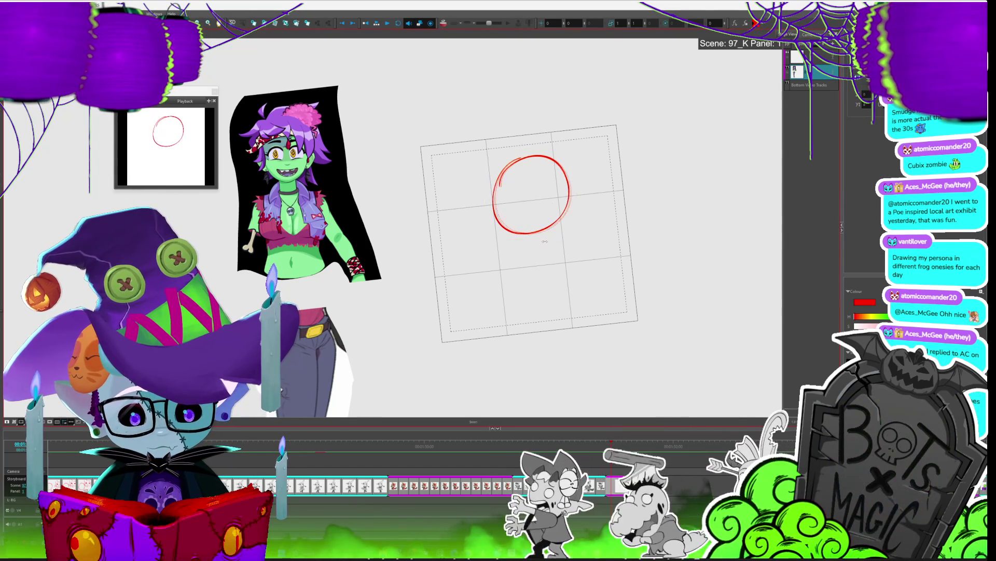
# Step: Add red hair strokes to the left and top of the head circle, rotating the canvas
pyautogui.hotkey('alt', 'b')
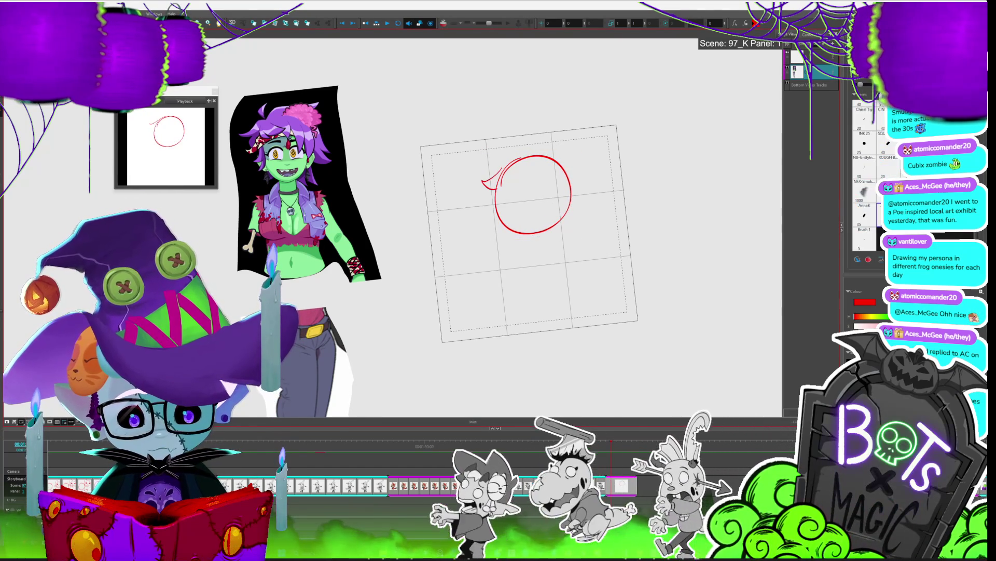
pyautogui.moveTo(497, 190); pyautogui.dragTo(510, 182)
pyautogui.moveTo(553, 152); pyautogui.dragTo(555, 145)
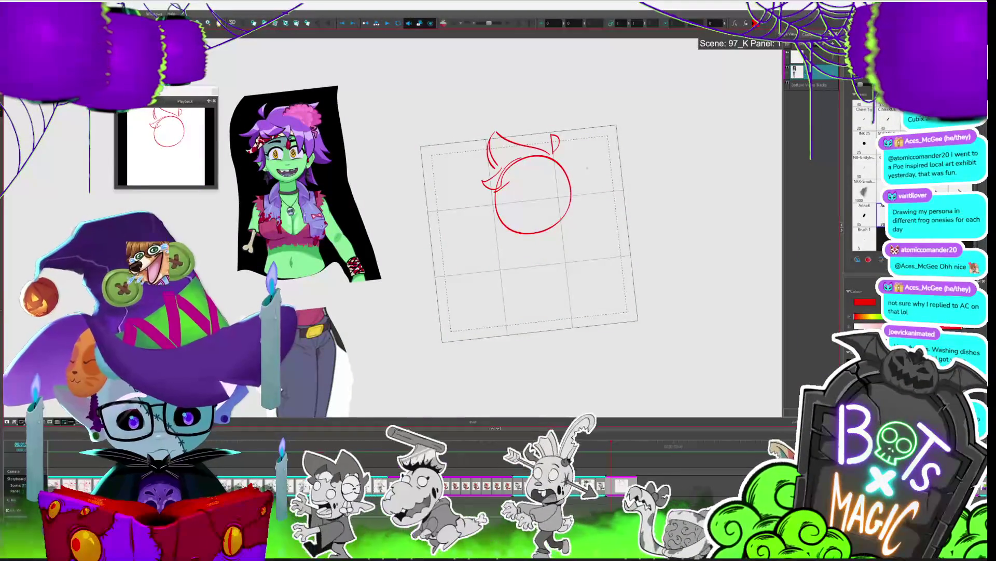
pyautogui.moveTo(597, 194); pyautogui.dragTo(623, 341)
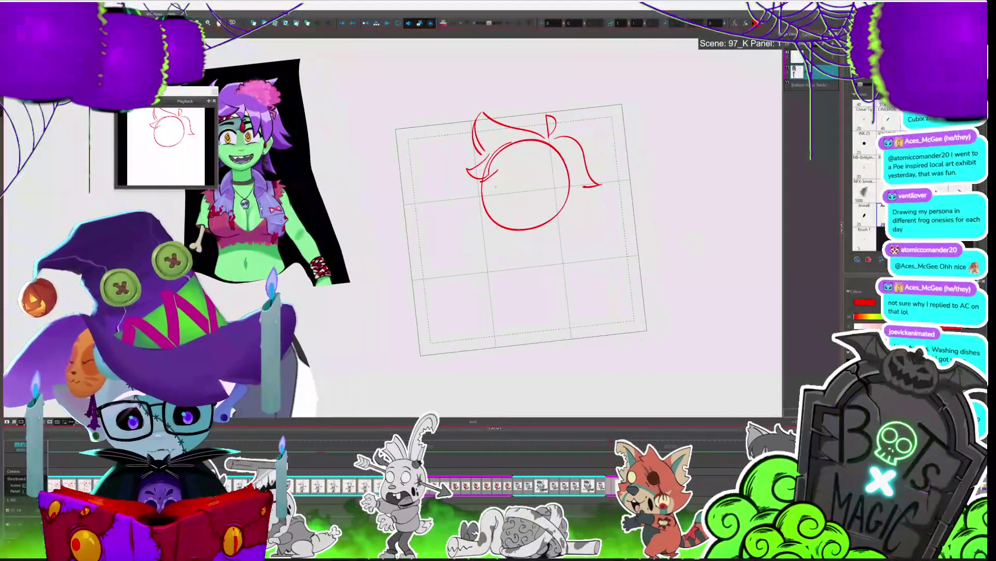
# Step: Draw the jaw line, right-side hair, and a horizontal eye line across the face
pyautogui.moveTo(498, 186); pyautogui.dragTo(509, 245)
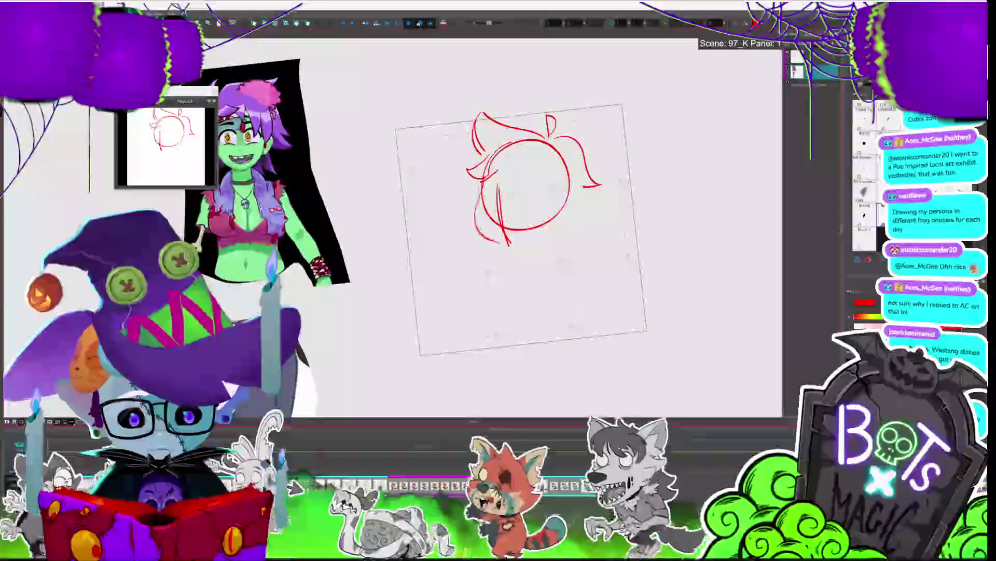
pyautogui.moveTo(481, 203); pyautogui.dragTo(524, 250)
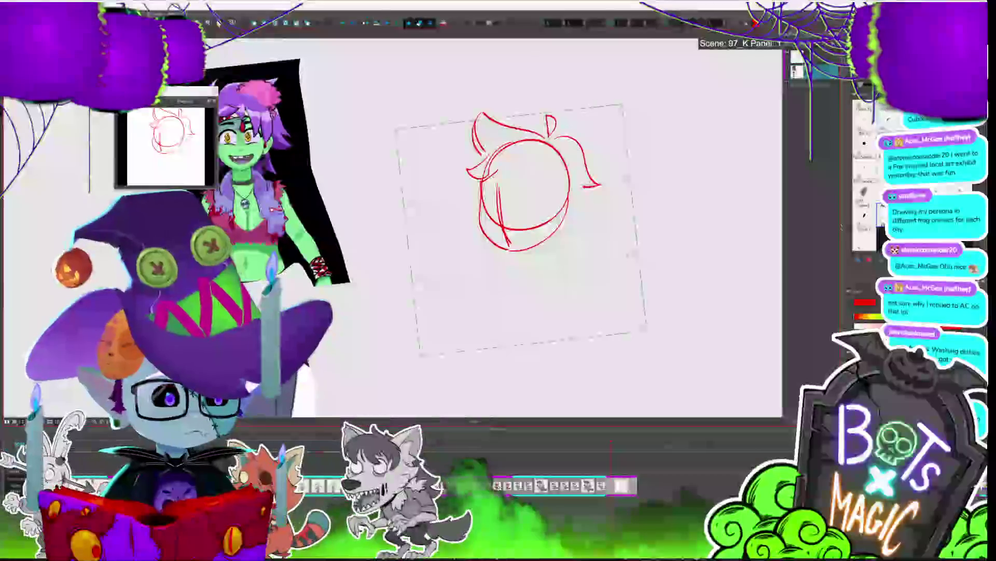
pyautogui.scroll(2, 558, 231)
pyautogui.scroll(-3, 571, 228)
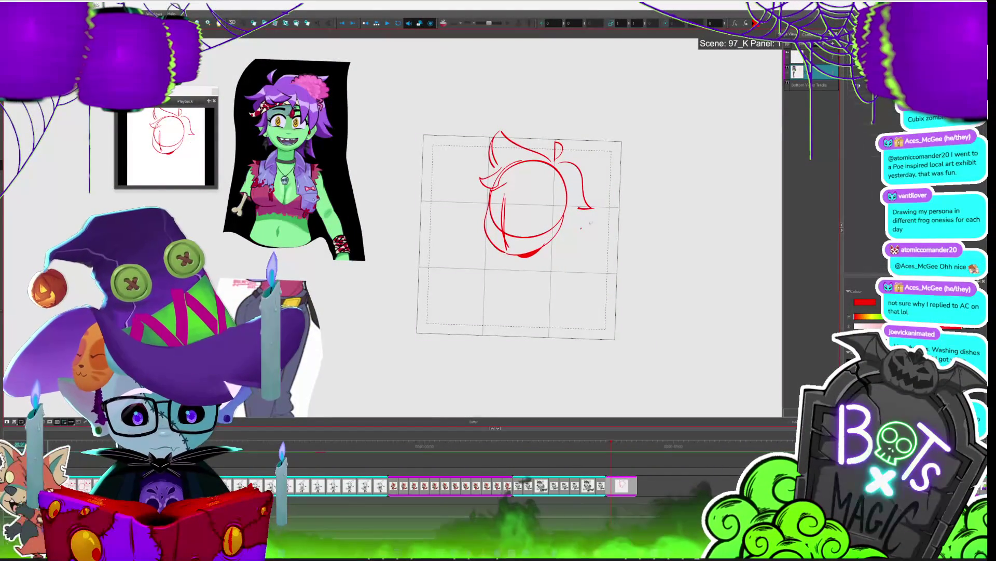
pyautogui.moveTo(586, 212); pyautogui.dragTo(574, 241)
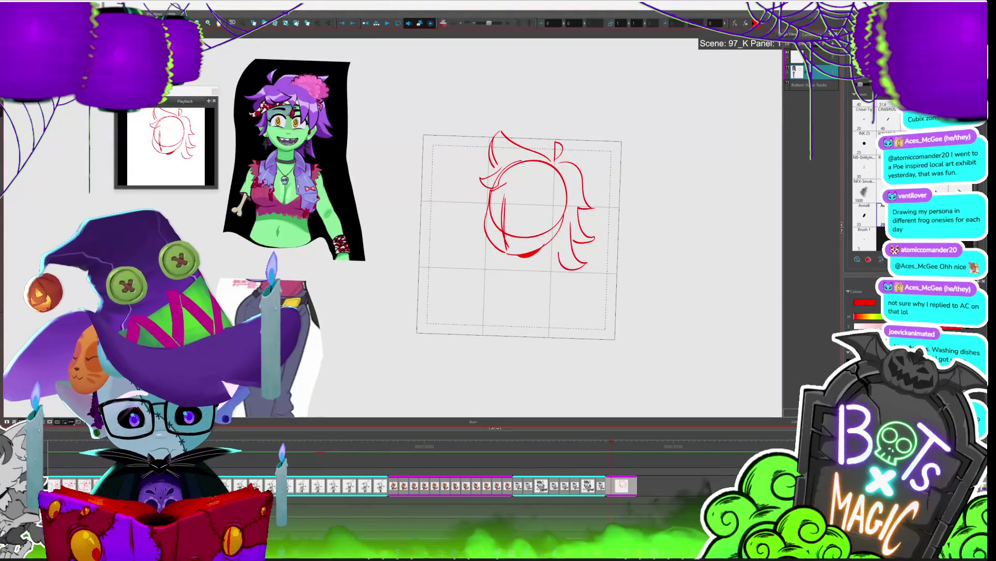
pyautogui.moveTo(489, 206)
pyautogui.mouseDown()
pyautogui.moveTo(525, 206)
pyautogui.moveTo(550, 239)
pyautogui.mouseUp()
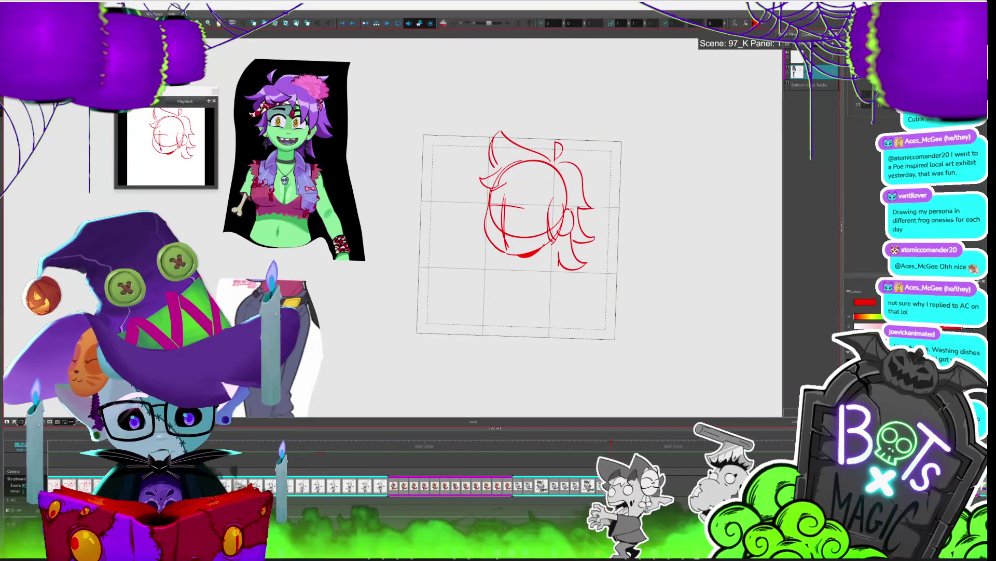
pyautogui.moveTo(558, 200)
pyautogui.mouseDown()
pyautogui.moveTo(561, 231)
pyautogui.moveTo(541, 242)
pyautogui.mouseUp()
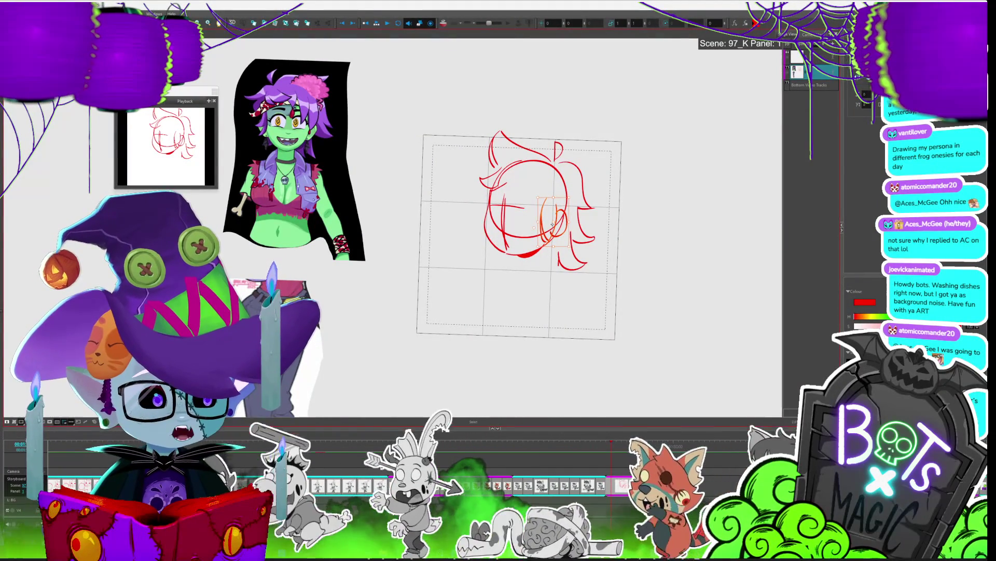
# Step: Adjust the cheek and ear strokes, then sketch an eye on the face
pyautogui.click(570, 220)
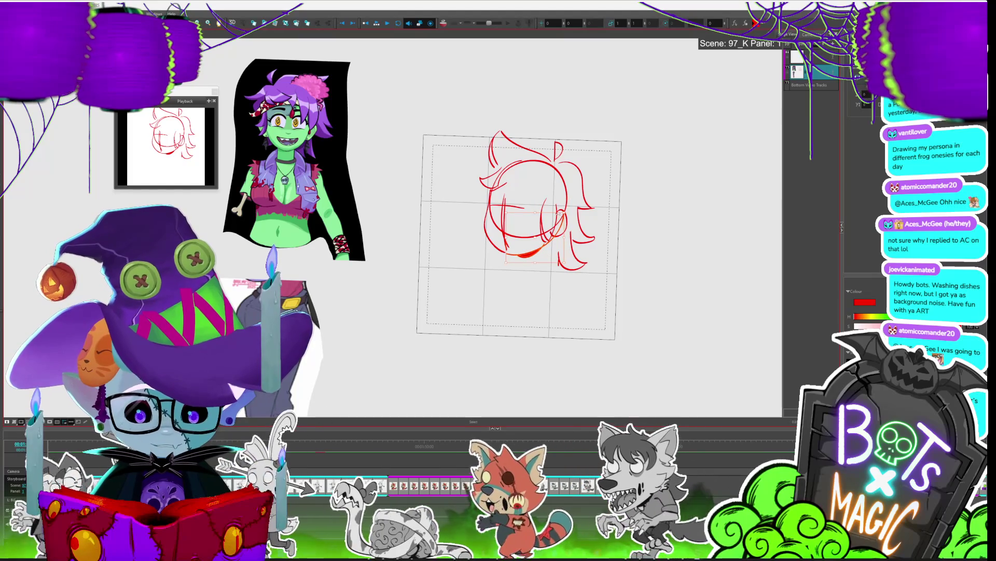
pyautogui.click(548, 241)
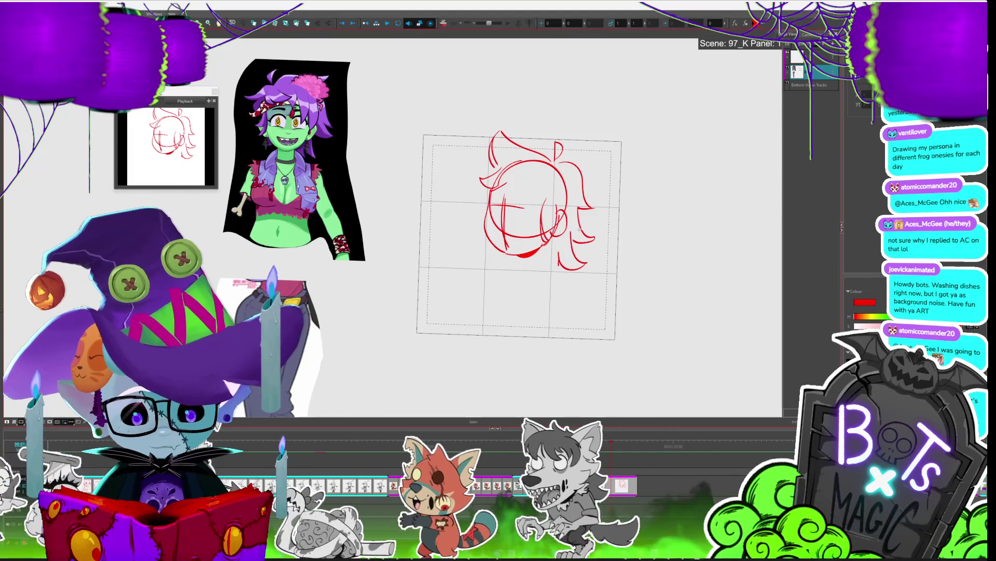
pyautogui.hotkey('alt', 'b')
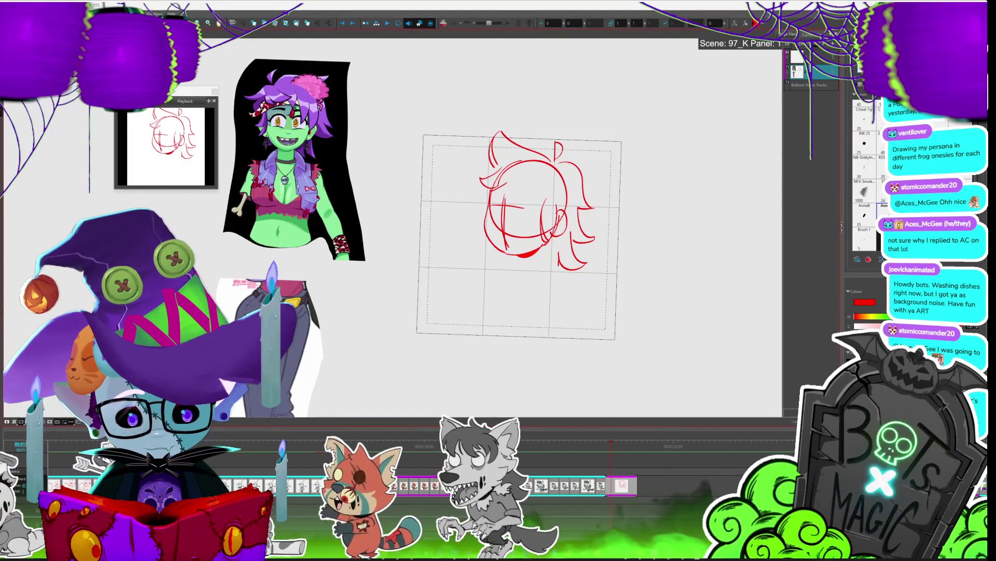
pyautogui.moveTo(498, 193)
pyautogui.mouseDown()
pyautogui.moveTo(490, 208)
pyautogui.moveTo(518, 193)
pyautogui.mouseUp()
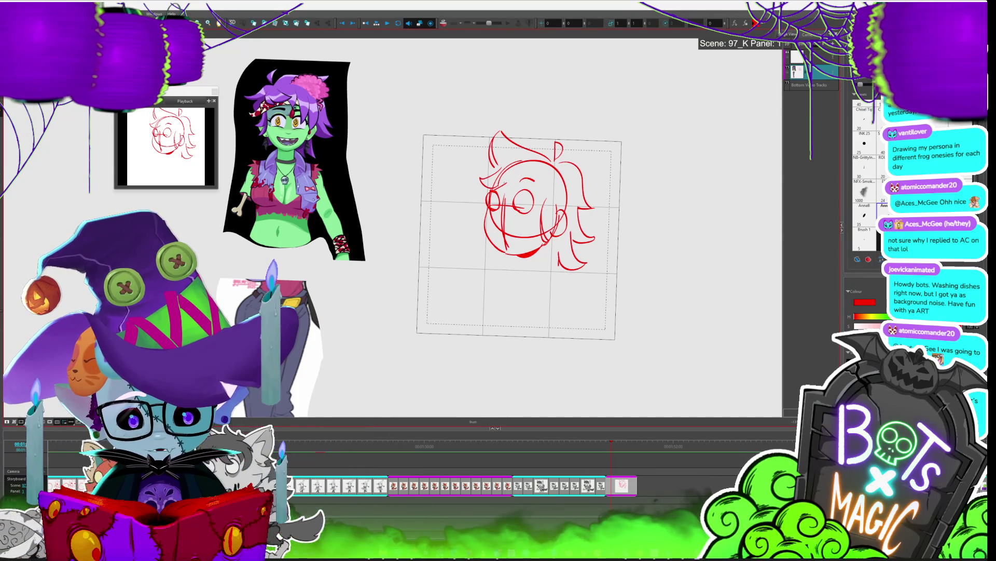
pyautogui.moveTo(624, 226)
pyautogui.mouseDown()
pyautogui.moveTo(616, 217)
pyautogui.moveTo(625, 231)
pyautogui.mouseUp()
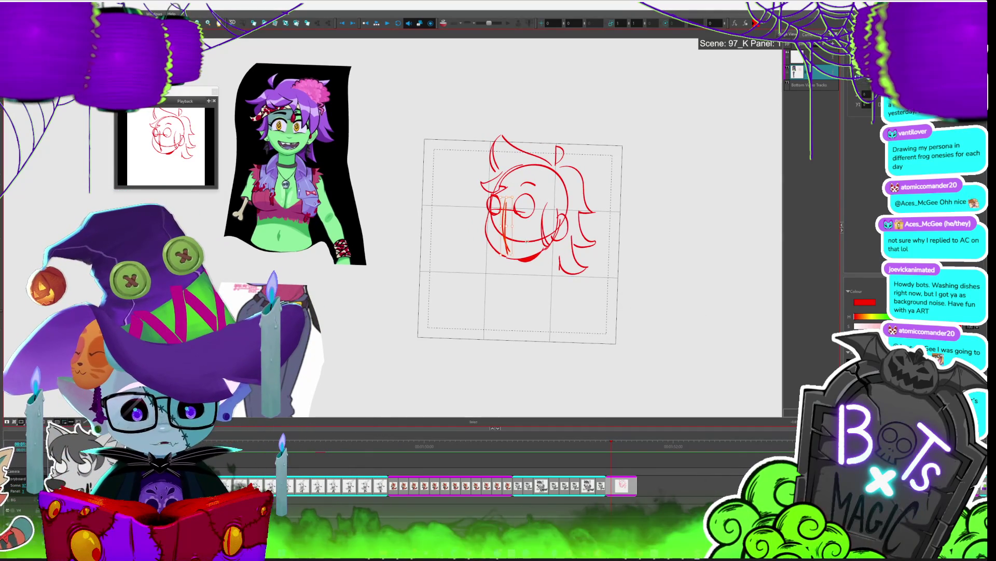
pyautogui.hotkey('alt', 'b')
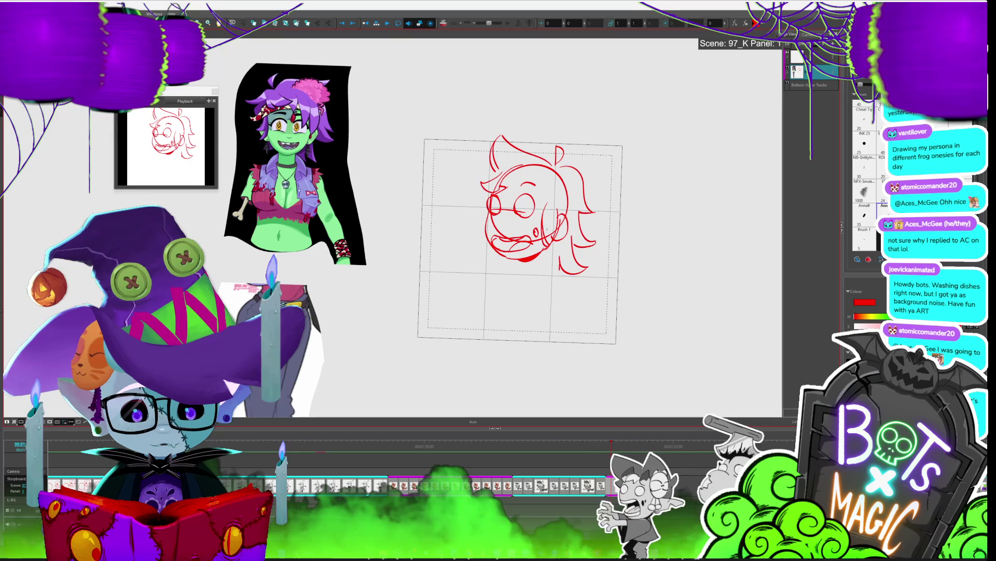
# Step: Select a stroke on the face's right side, then fill the open mouth with solid red
pyautogui.hotkey('alt', 's')
pyautogui.click(551, 225)
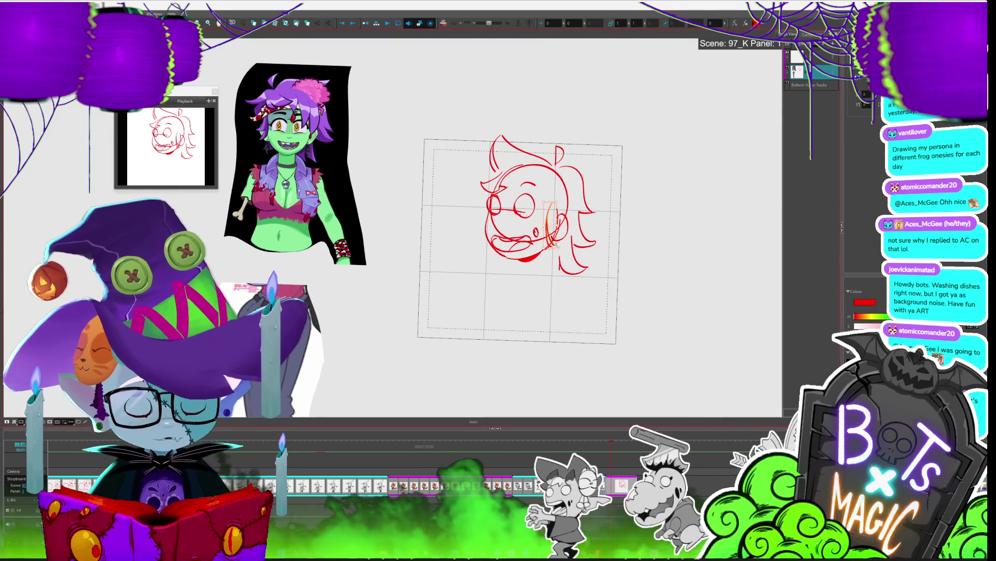
pyautogui.hotkey('alt', 'b')
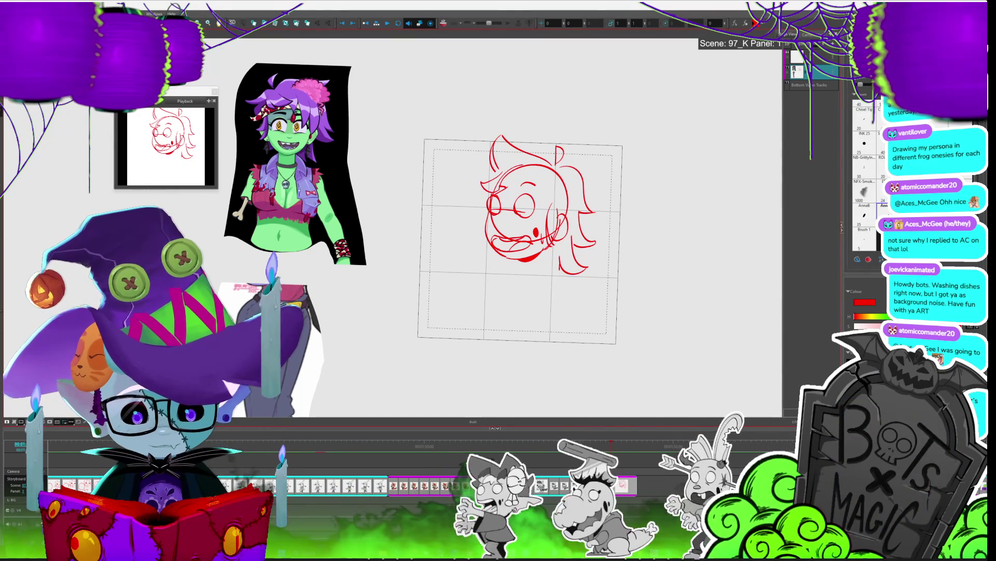
pyautogui.hotkey('alt', 's')
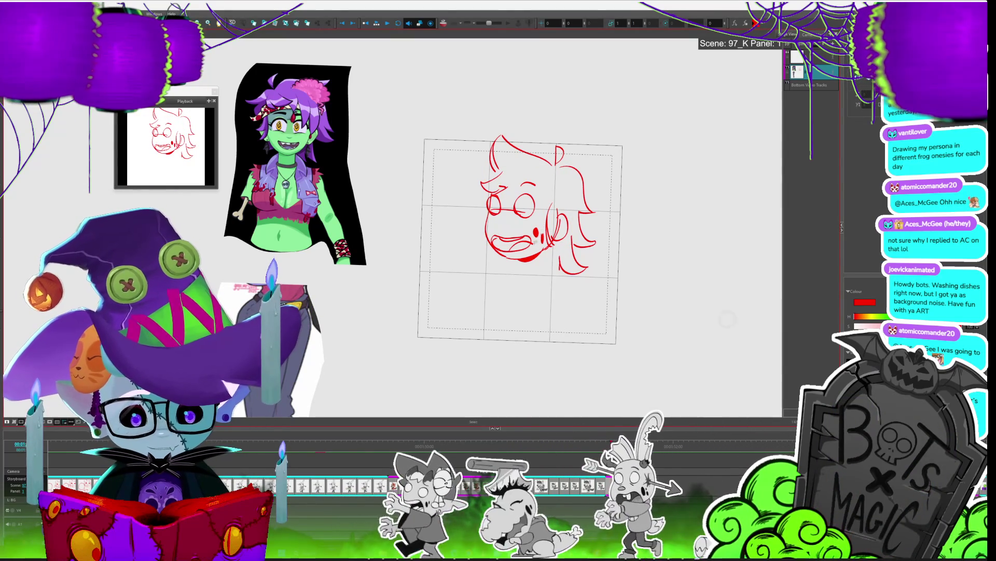
pyautogui.hotkey('alt', 'i')
pyautogui.click(501, 243)
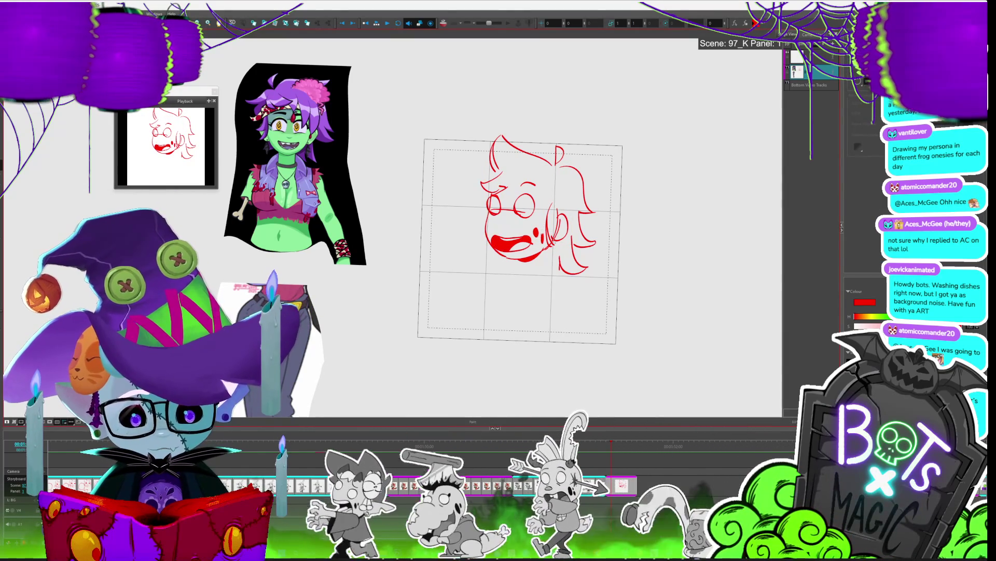
# Step: Zoom in closer on the face sketch while switching between brush and fill tools
pyautogui.hotkey('alt', 'b')
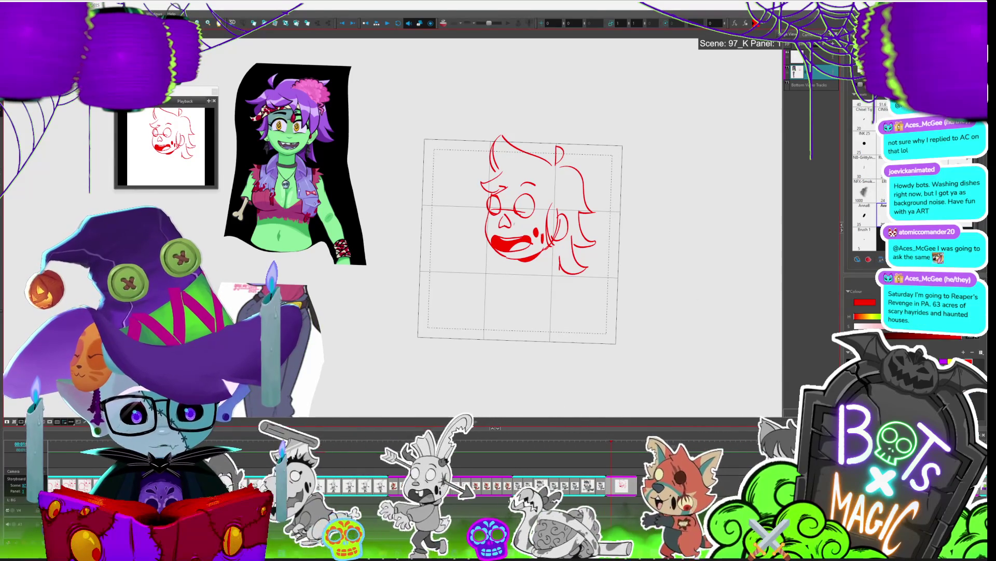
pyautogui.hotkey('alt', 'i')
pyautogui.hotkey('alt', 's')
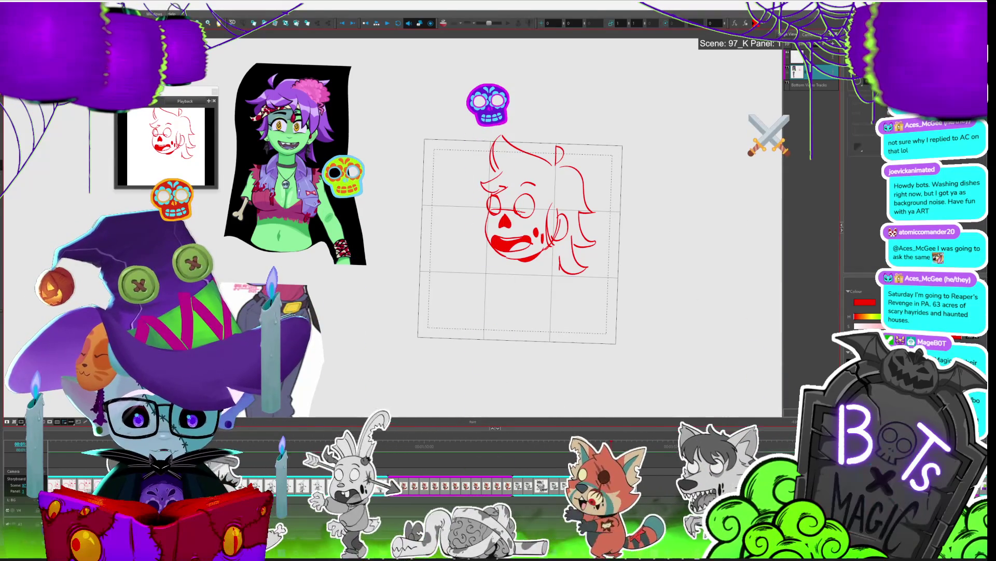
pyautogui.press('2')
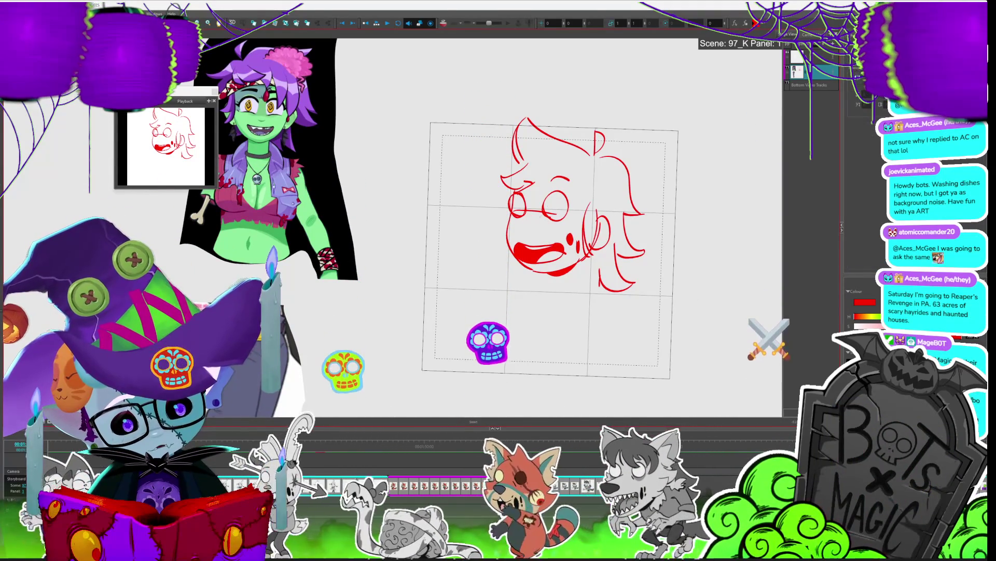
pyautogui.hotkey('alt', 'b')
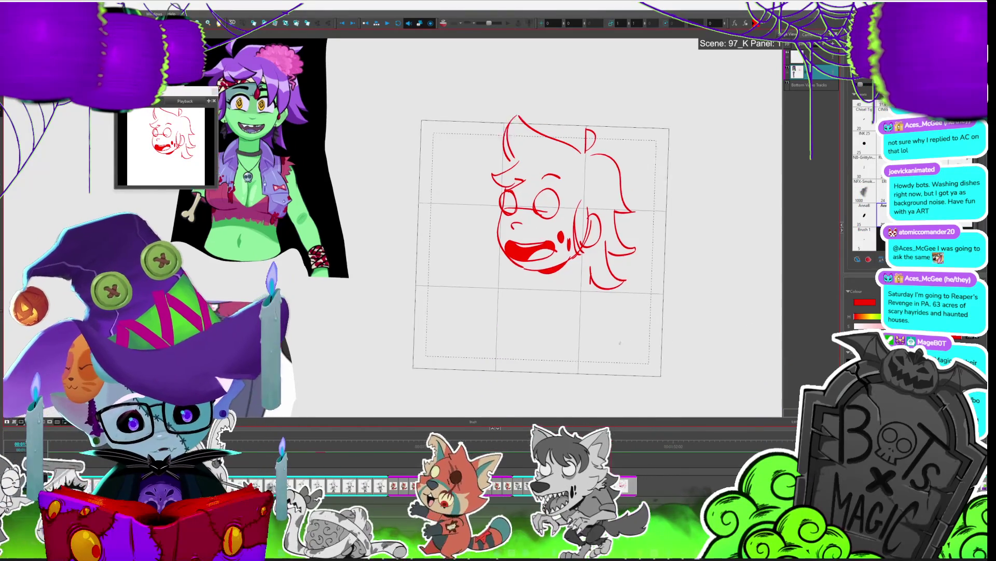
pyautogui.hotkey('alt', 'i')
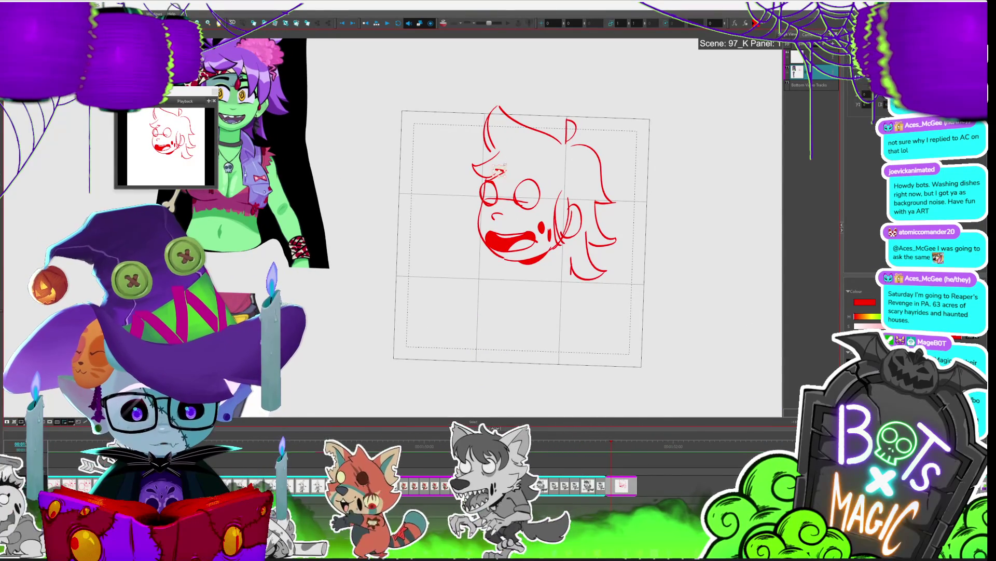
pyautogui.hotkey('alt', 'b')
# Step: Move and reshape the upper-left hair stroke into a lock sweeping out from the head
pyautogui.hotkey('alt', 's')
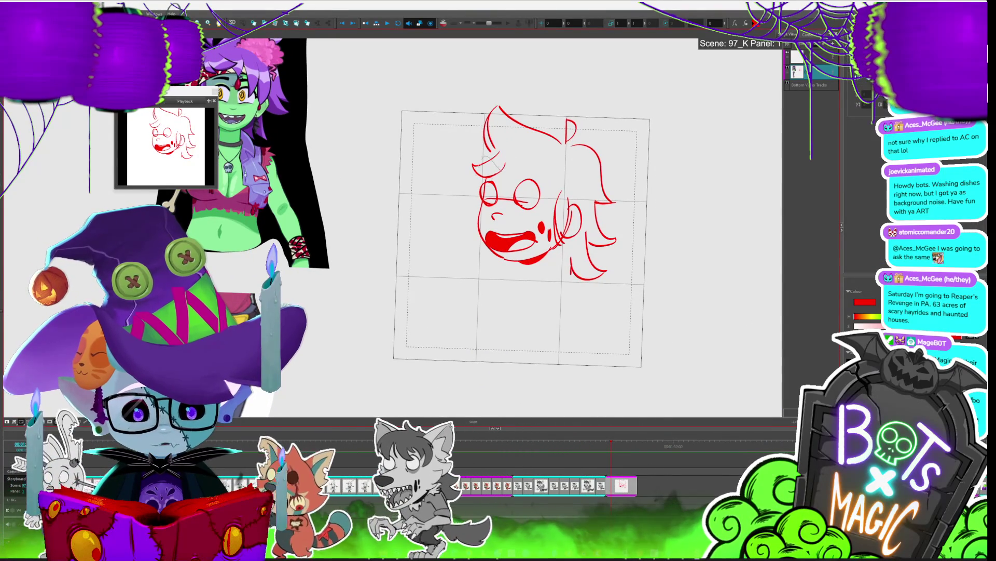
pyautogui.click(493, 156)
pyautogui.moveTo(493, 156); pyautogui.dragTo(561, 174)
pyautogui.hotkey('alt', 'b')
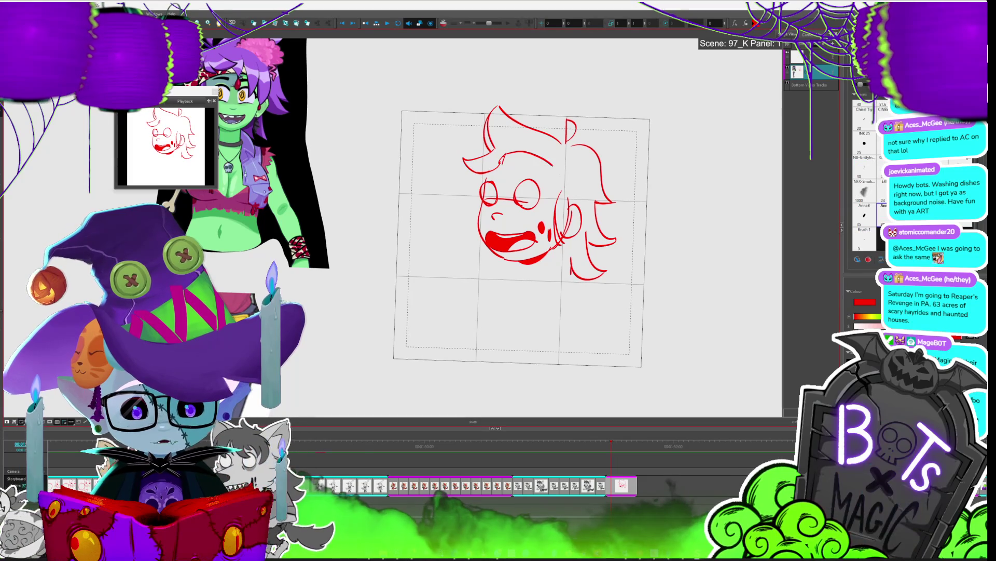
pyautogui.moveTo(581, 329); pyautogui.dragTo(552, 353)
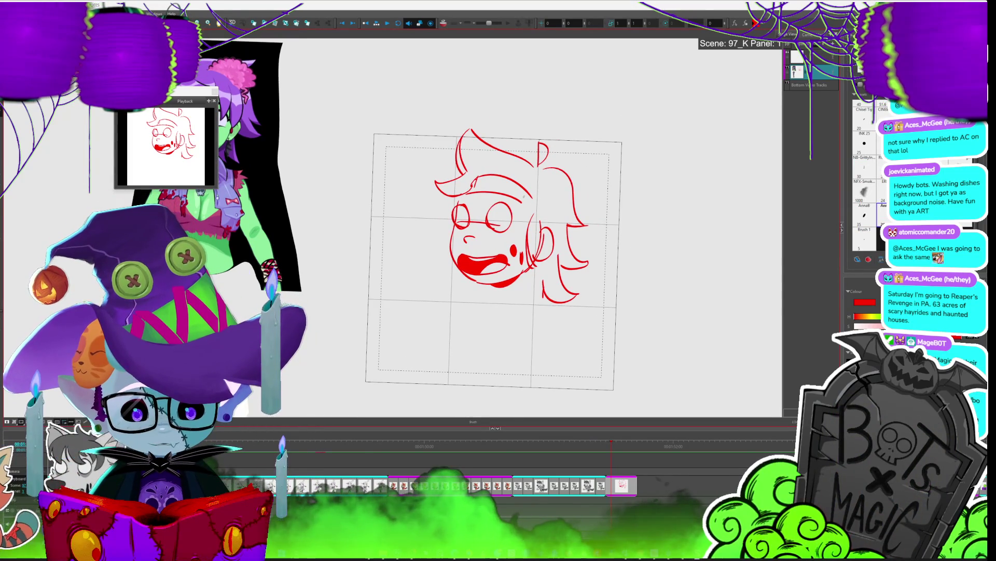
pyautogui.scroll(-3, 473, 209)
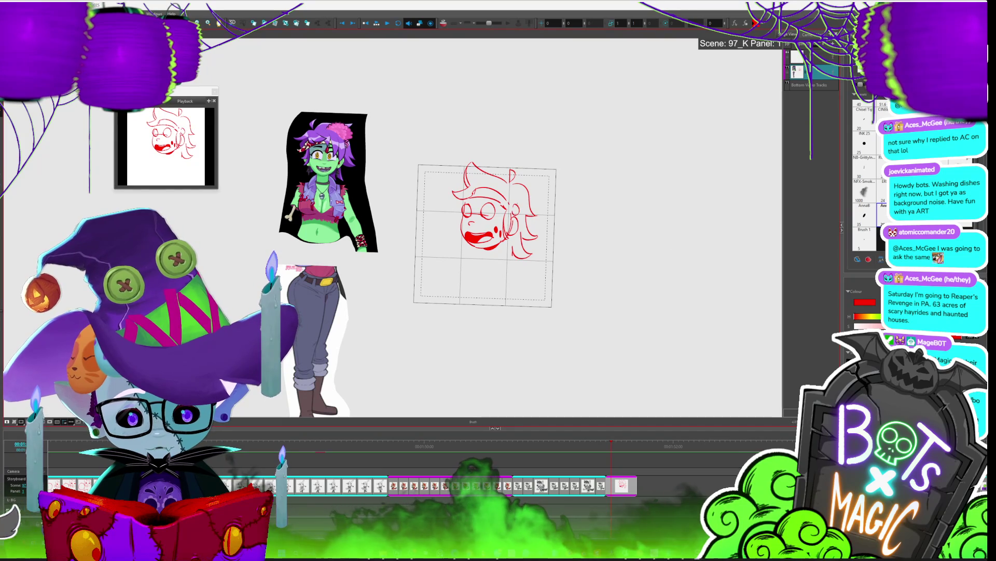
# Step: Select the hair strokes, then draw longer neck lines under the jaw, replacing a short first attempt
pyautogui.hotkey('alt', 'v')
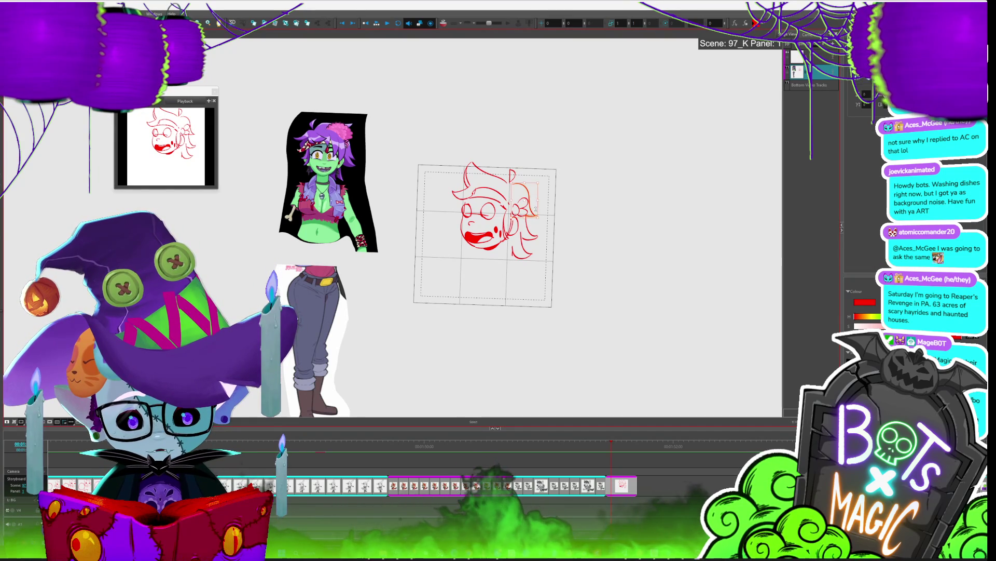
pyautogui.click(531, 214)
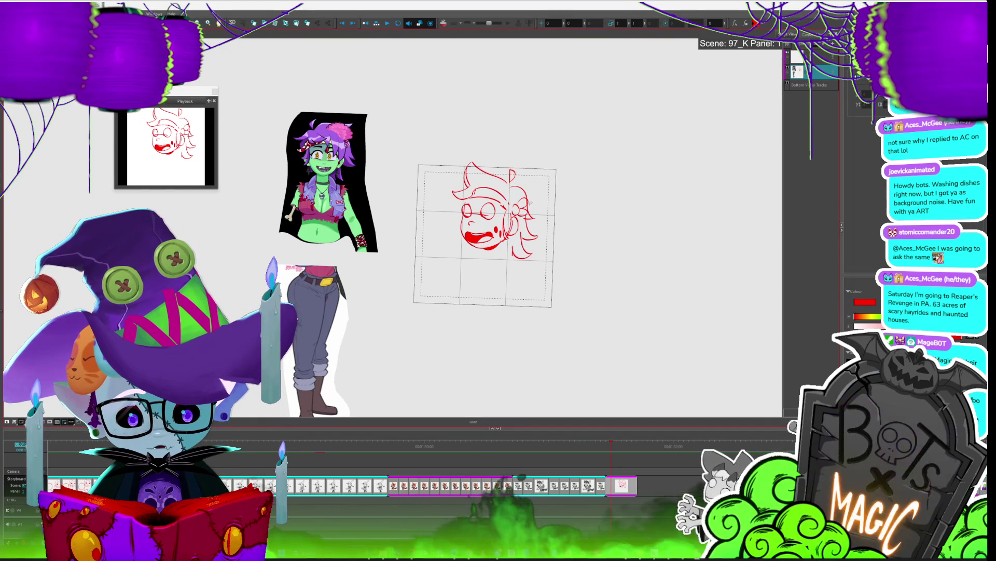
pyautogui.click(519, 199)
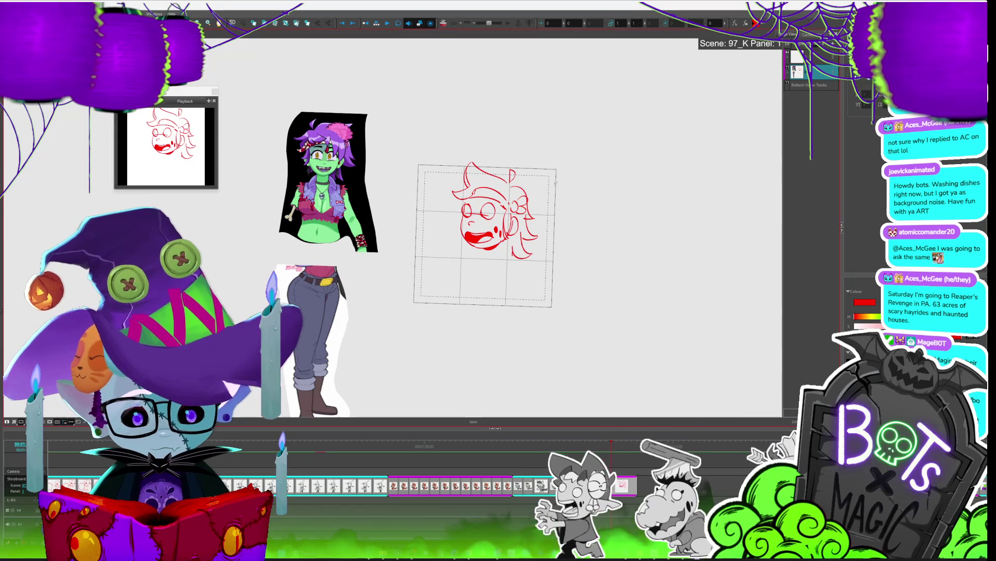
pyautogui.hotkey('alt', 'b')
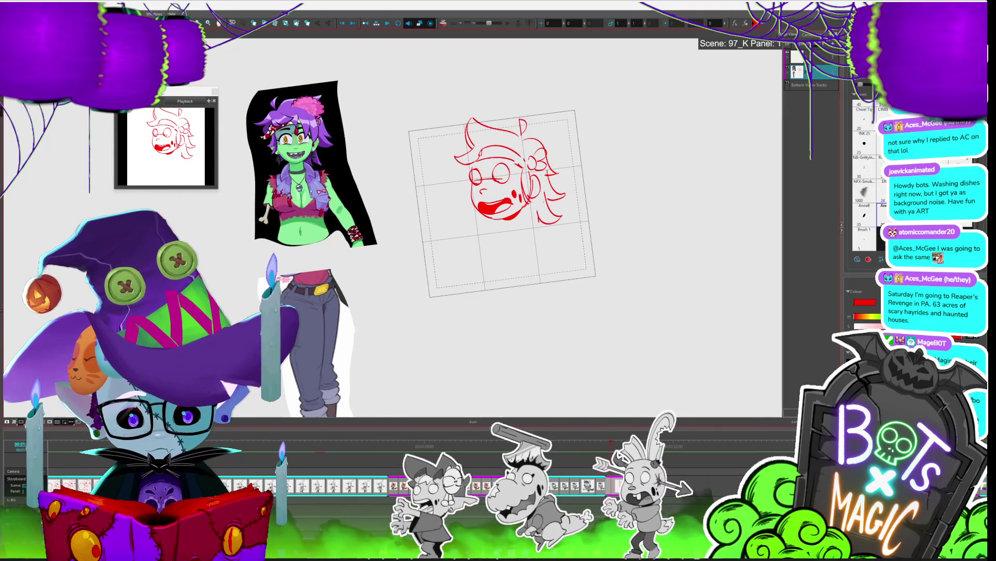
pyautogui.moveTo(500, 219); pyautogui.dragTo(502, 239)
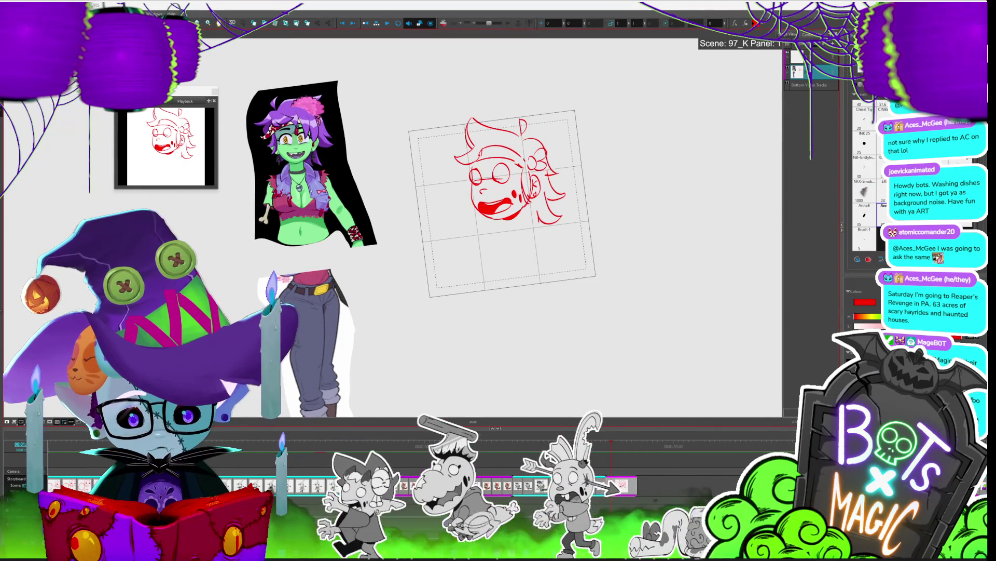
pyautogui.hotkey('ctrl', 'z')
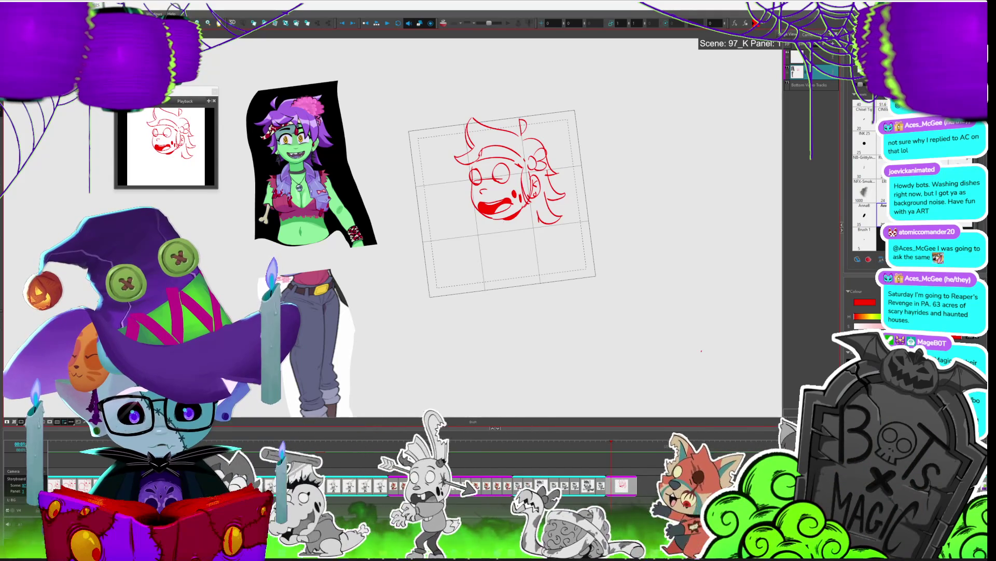
pyautogui.moveTo(506, 220)
pyautogui.mouseDown()
pyautogui.moveTo(502, 245)
pyautogui.moveTo(540, 241)
pyautogui.moveTo(494, 229)
pyautogui.moveTo(517, 222)
pyautogui.moveTo(496, 250)
pyautogui.mouseUp()
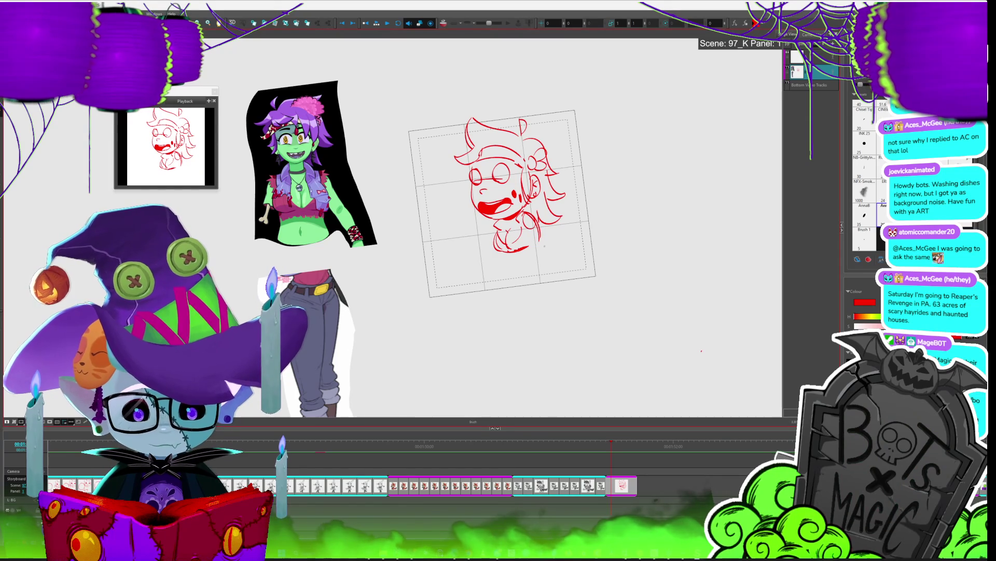
# Step: Sketch torso and arm strokes below the chin and delete a stray scribble at the right
pyautogui.moveTo(488, 243); pyautogui.dragTo(479, 248)
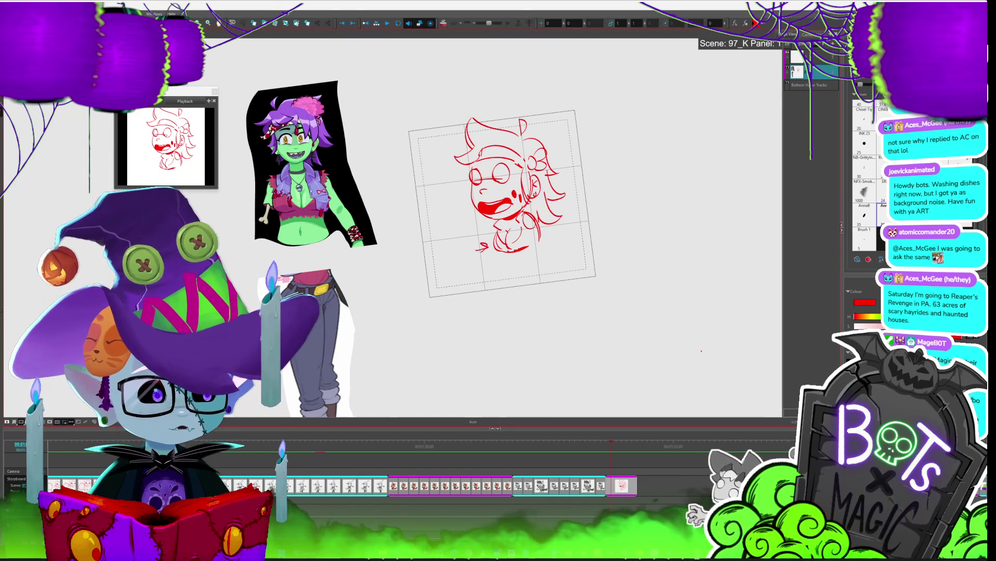
pyautogui.press('2')
pyautogui.scroll(-3, 499, 234)
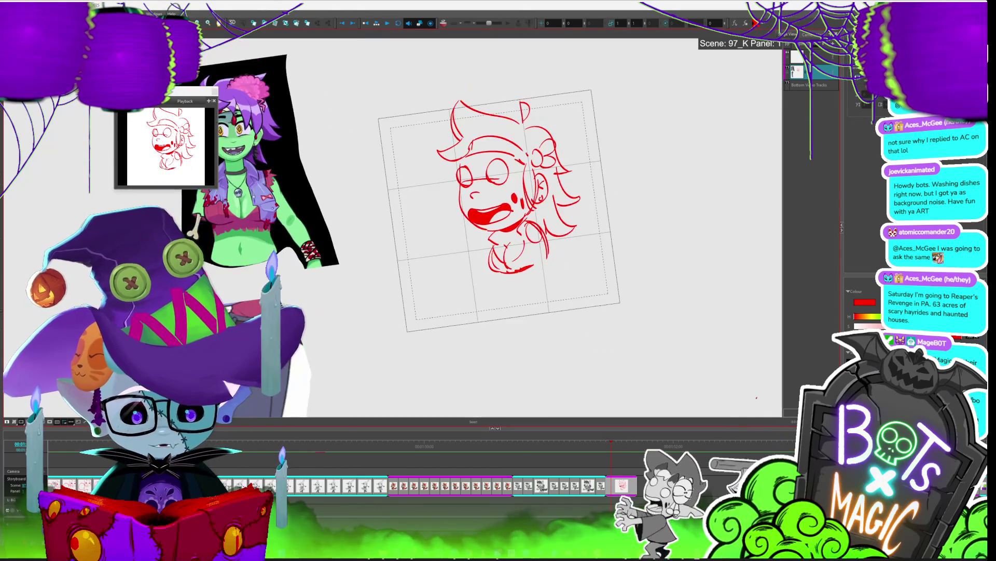
pyautogui.hotkey('alt', 'b')
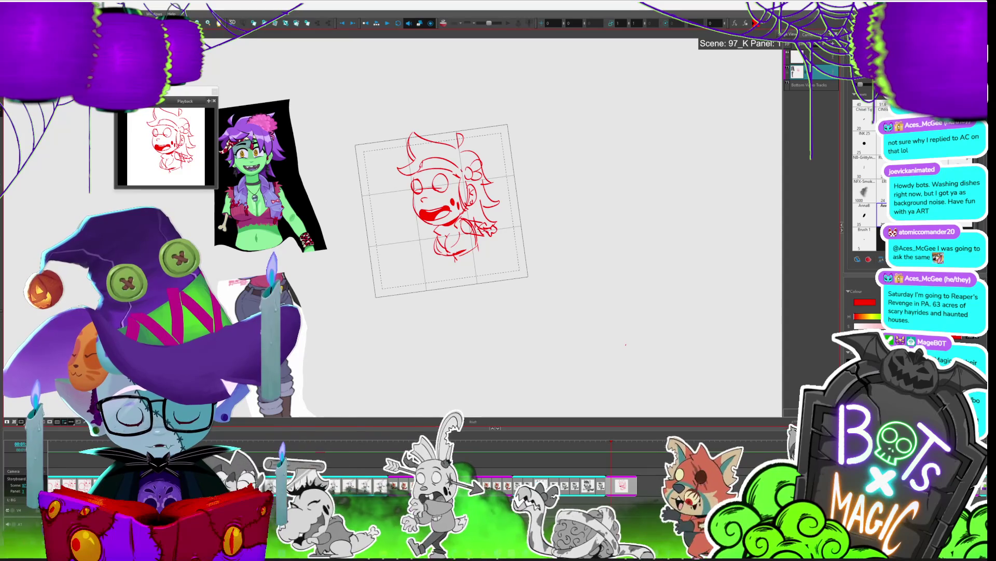
pyautogui.moveTo(496, 230); pyautogui.dragTo(505, 228)
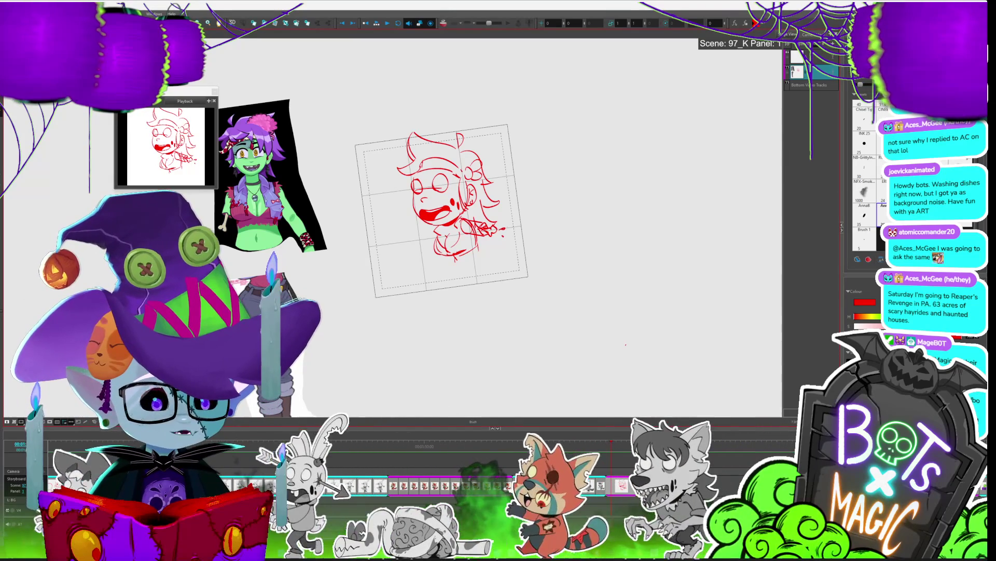
pyautogui.hotkey('alt', 's')
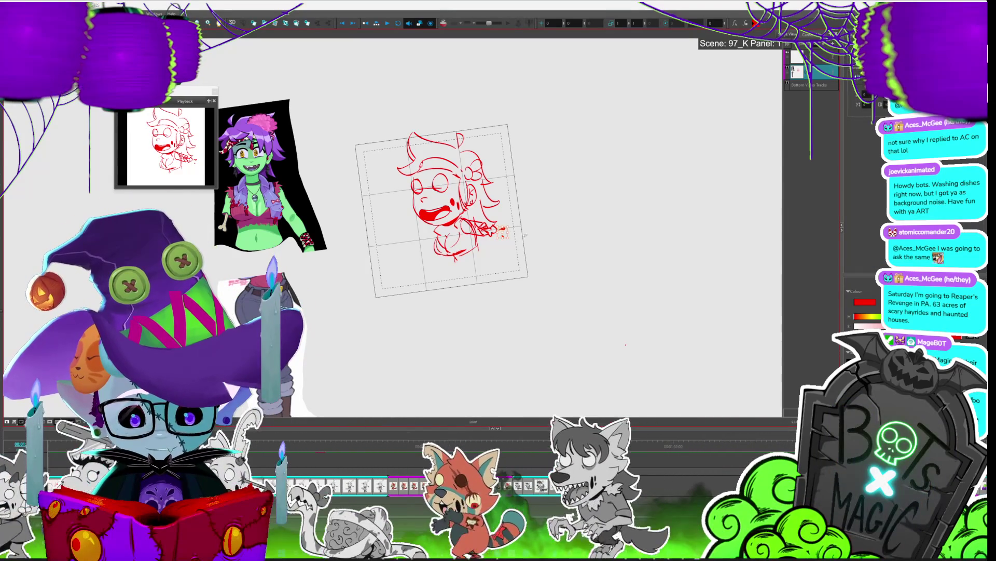
pyautogui.press('Delete')
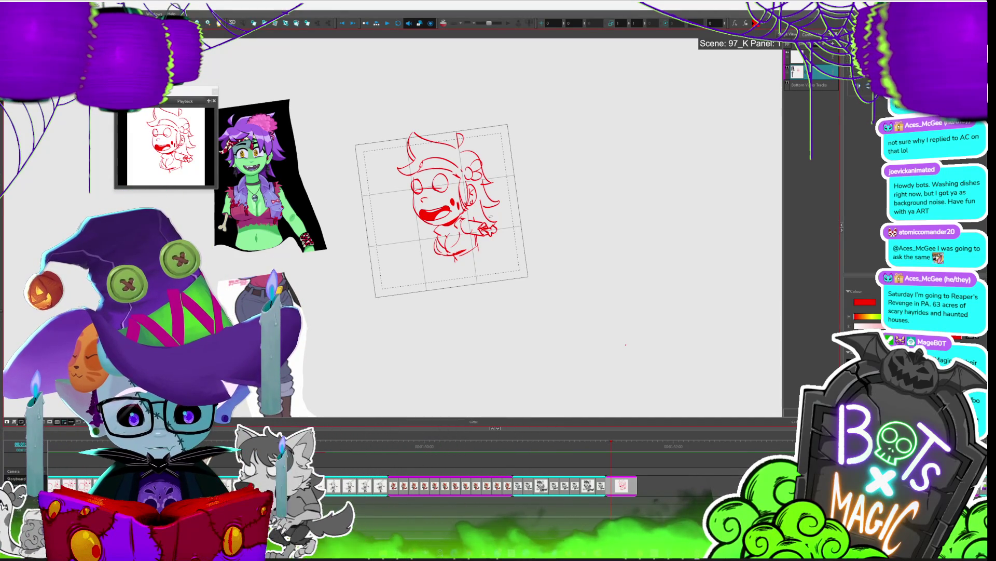
pyautogui.hotkey('alt', 'b')
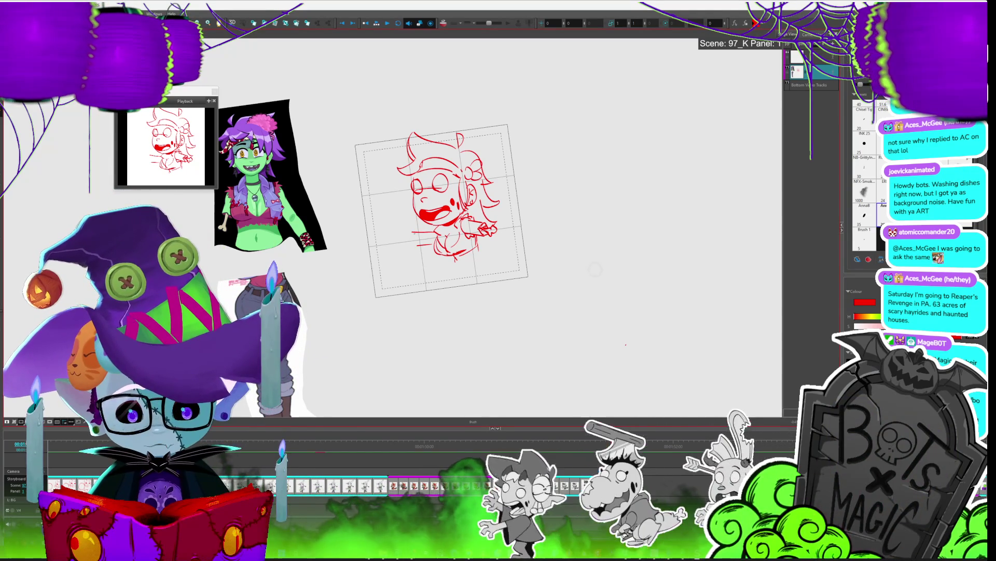
# Step: Draw the reaching left hand with three small red strokes beside the body
pyautogui.moveTo(410, 233); pyautogui.dragTo(393, 224)
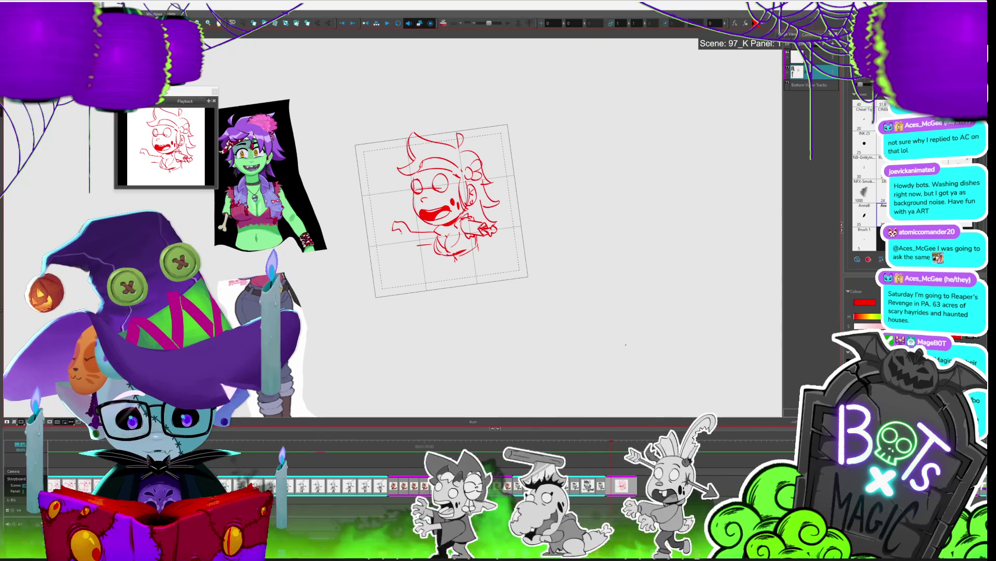
pyautogui.moveTo(399, 230); pyautogui.dragTo(396, 252)
pyautogui.hotkey('alt', 'v')
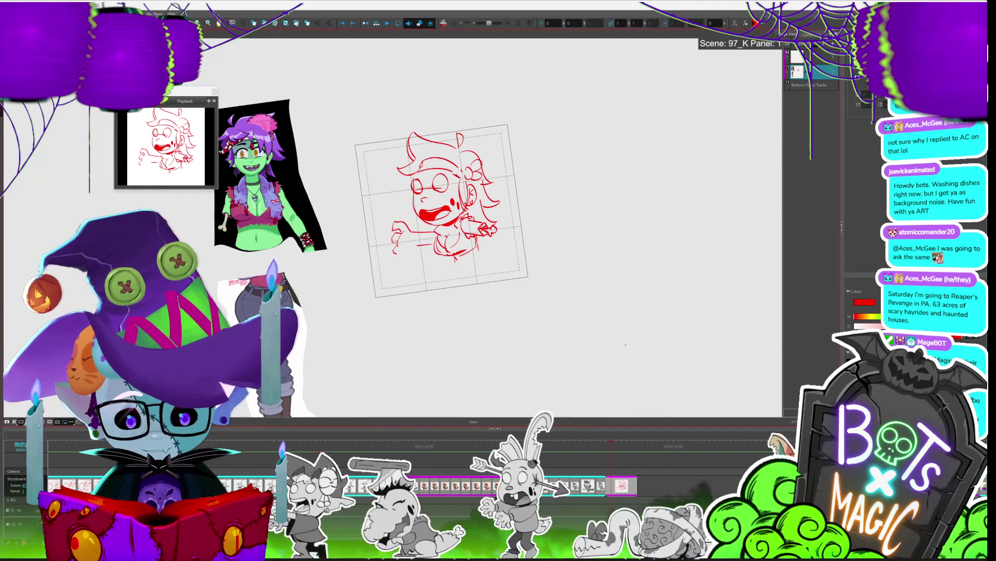
pyautogui.hotkey('alt', 'b')
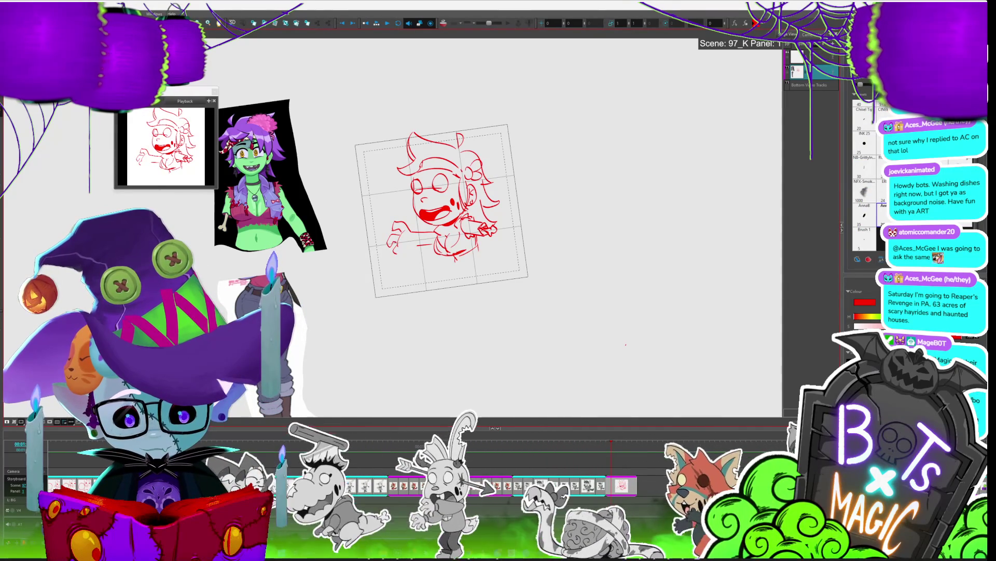
pyautogui.moveTo(394, 248)
pyautogui.mouseDown()
pyautogui.moveTo(401, 256)
pyautogui.moveTo(416, 243)
pyautogui.mouseUp()
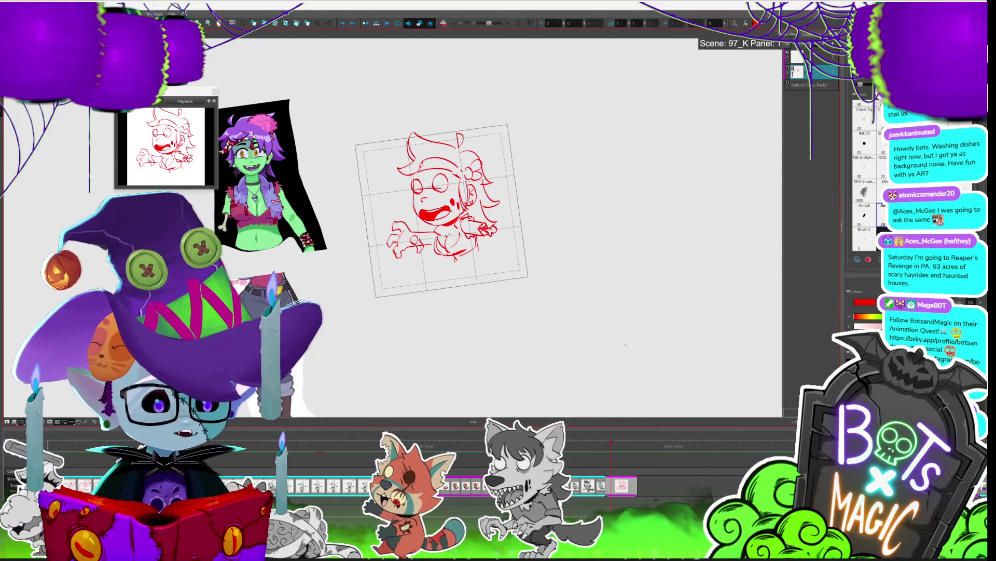
pyautogui.scroll(-1, 363, 195)
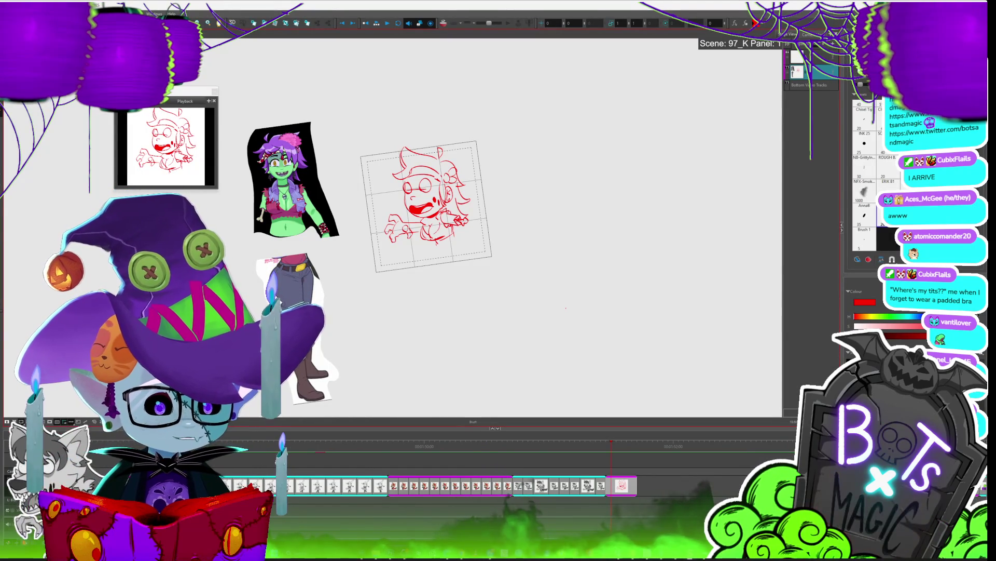
# Step: Pick a different brush preset and straighten the rotated canvas view
pyautogui.click(889, 210)
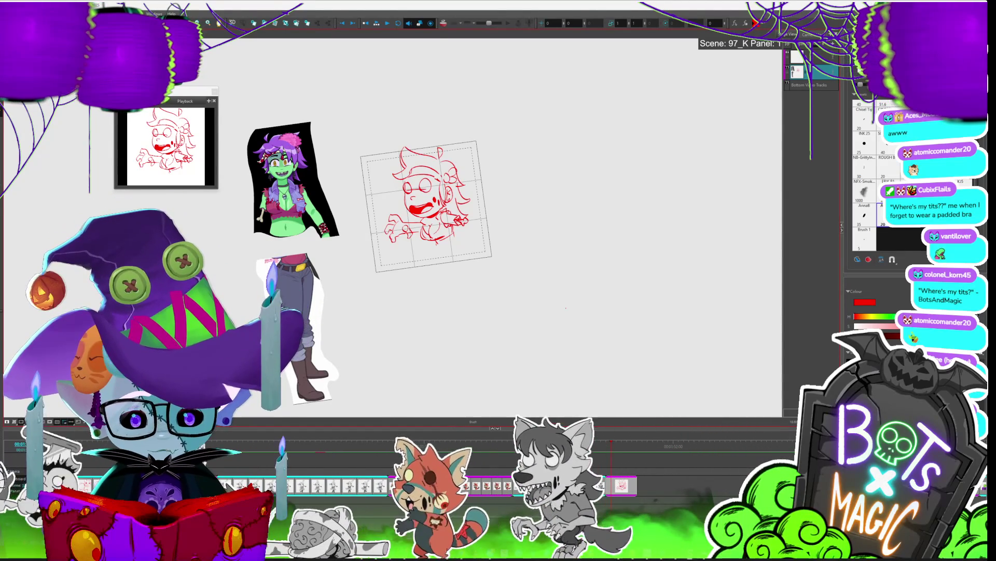
pyautogui.hotkey('shift', 'm')
# Step: Zoom in, select the outstretched arm strokes, and add the red 'ANIMATE' and 'SEP LAYER' notes
pyautogui.press('2')
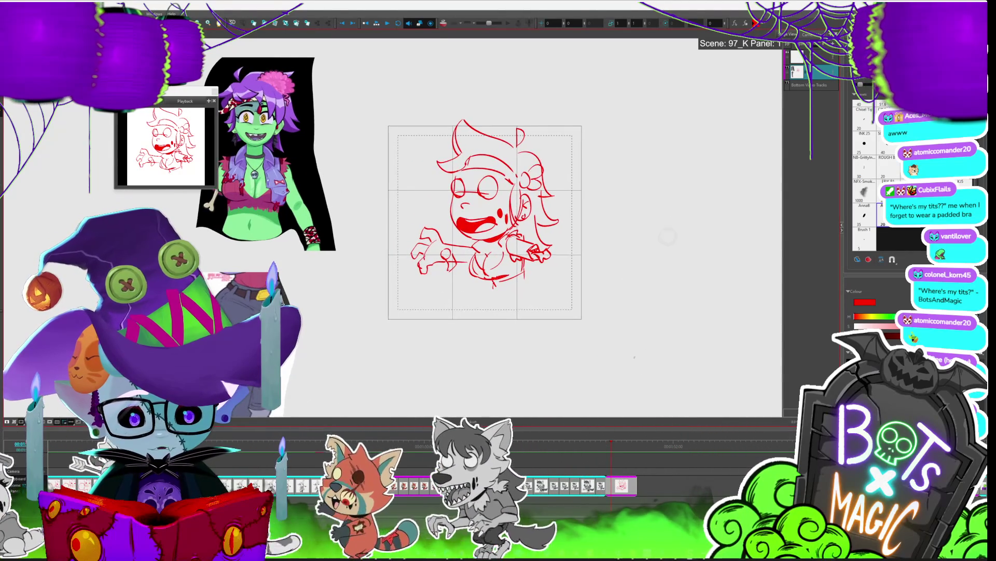
pyautogui.moveTo(415, 224); pyautogui.dragTo(469, 271)
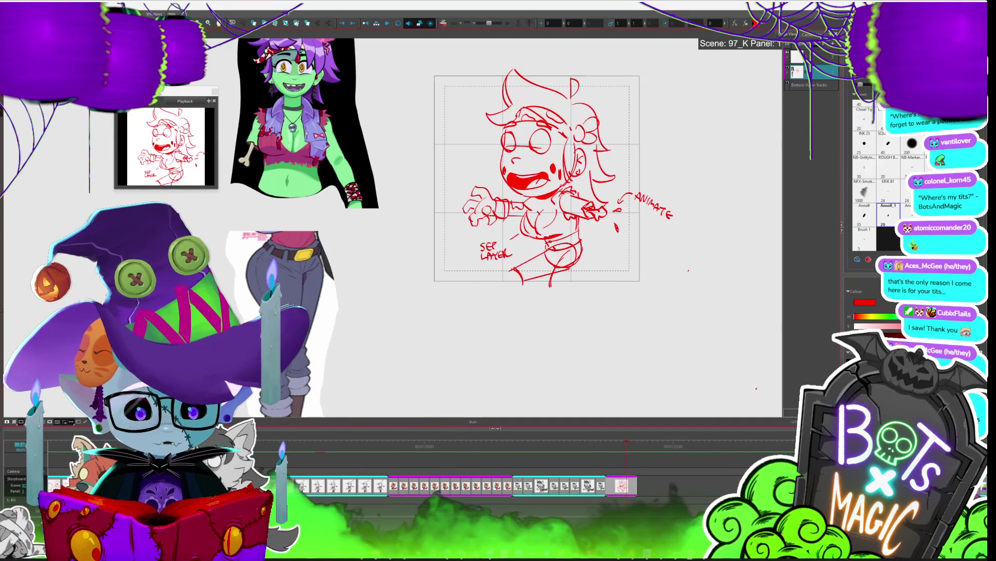
pyautogui.hotkey('alt', 's')
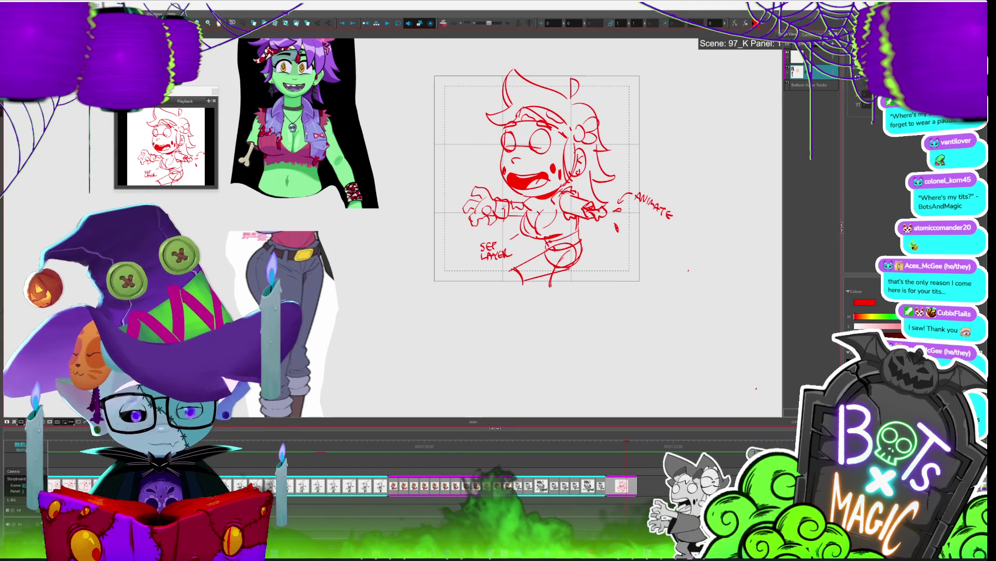
pyautogui.hotkey('alt', 'b')
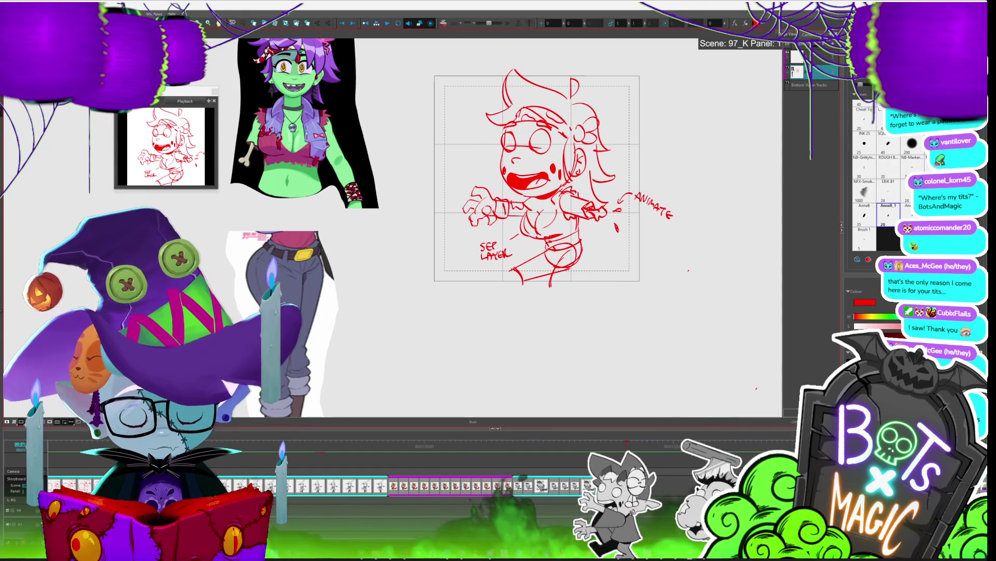
pyautogui.moveTo(593, 334); pyautogui.dragTo(577, 314)
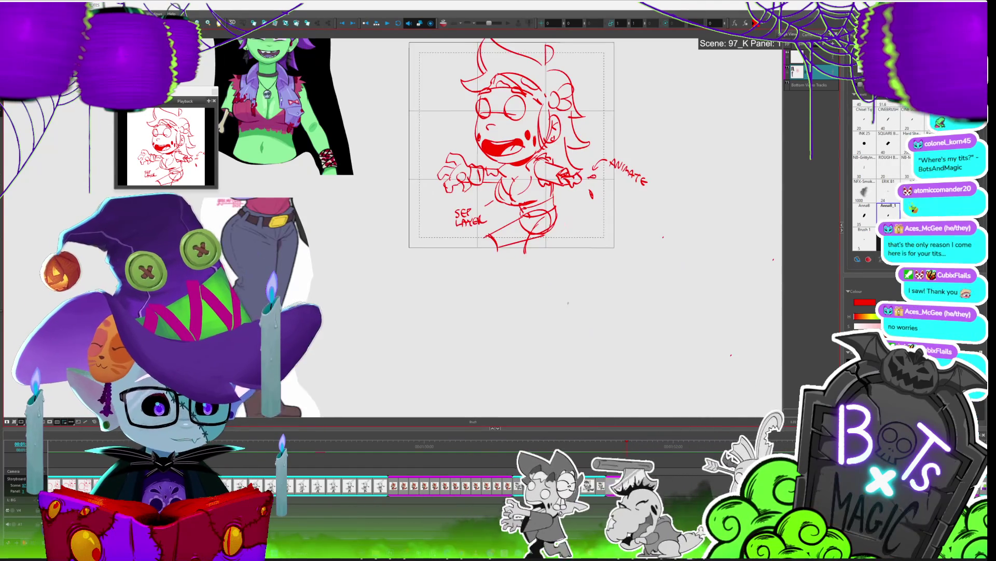
pyautogui.scroll(-2, 578, 314)
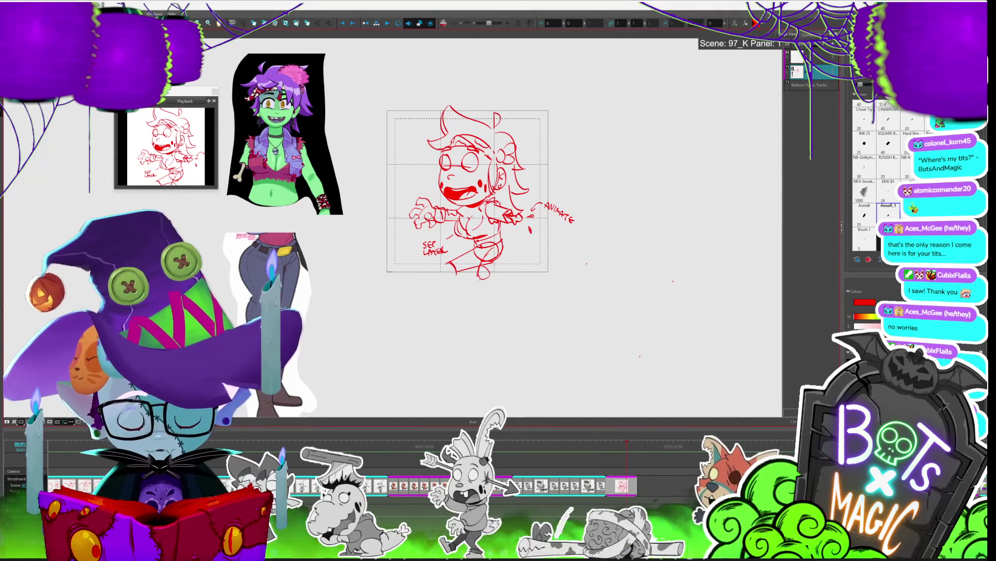
# Step: Move a stray bottom stroke up and right, then draw the walking legs
pyautogui.hotkey('alt', 'v')
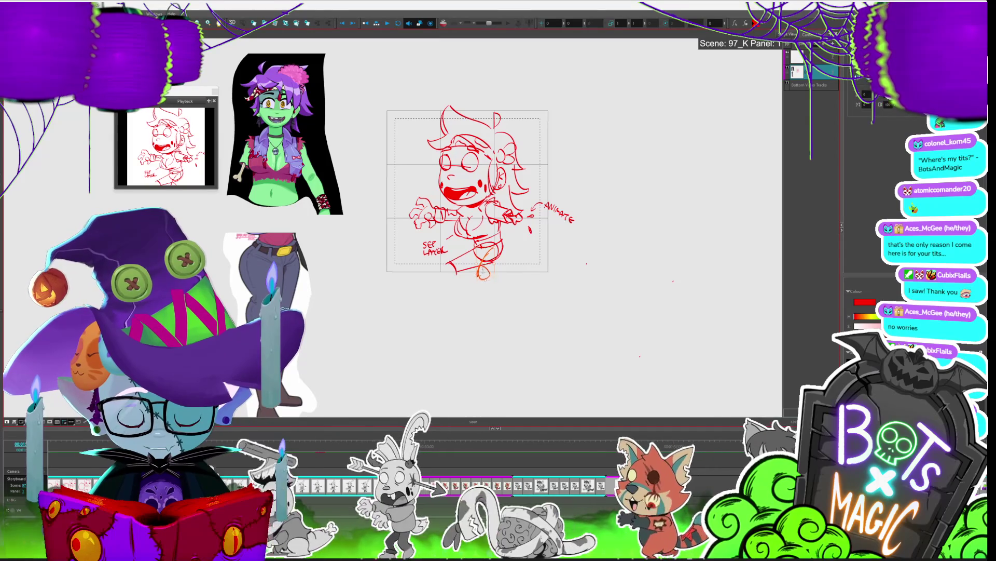
pyautogui.click(484, 267)
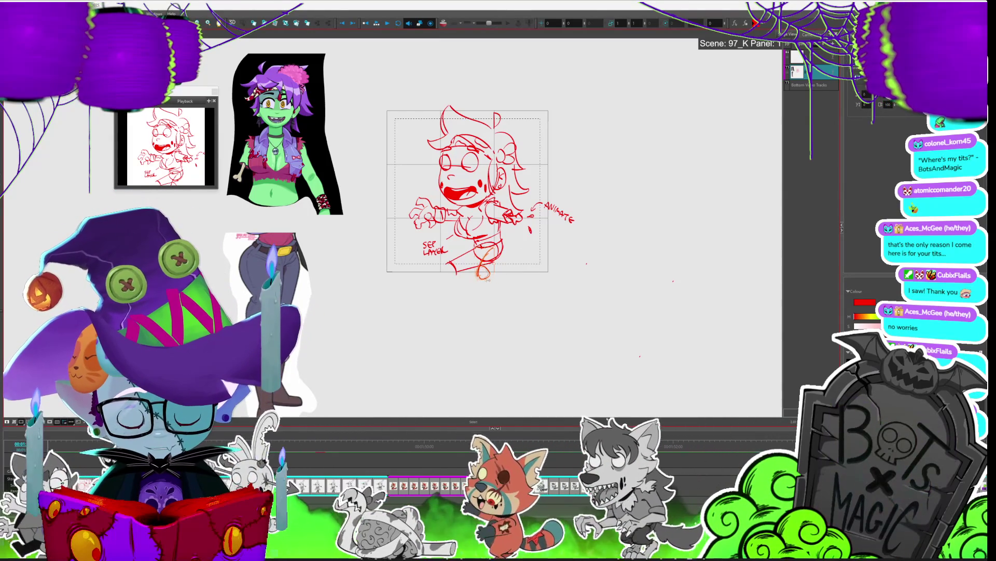
pyautogui.moveTo(489, 279); pyautogui.dragTo(507, 247)
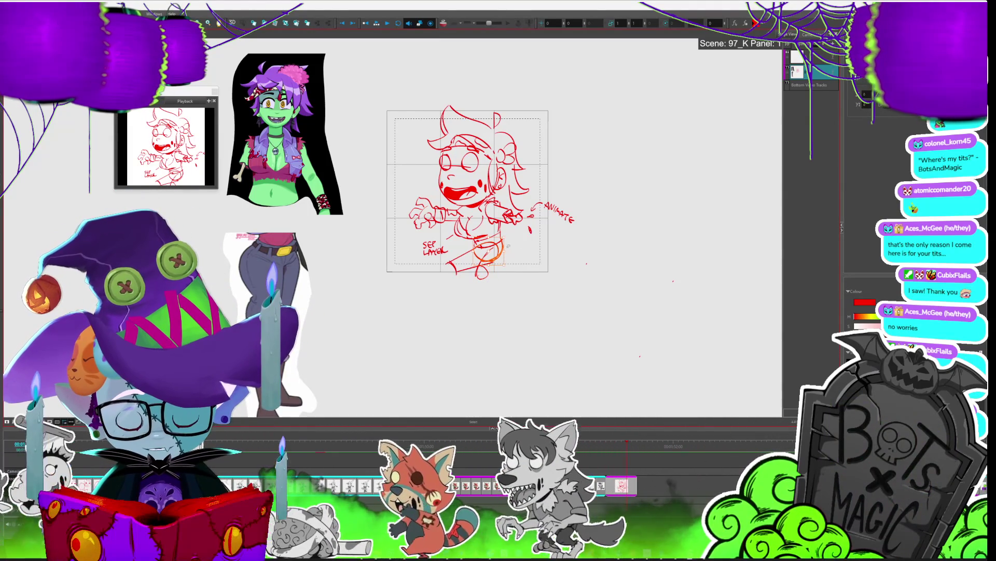
pyautogui.hotkey('alt', 'b')
pyautogui.moveTo(474, 278); pyautogui.dragTo(497, 300)
pyautogui.moveTo(448, 263); pyautogui.dragTo(427, 272)
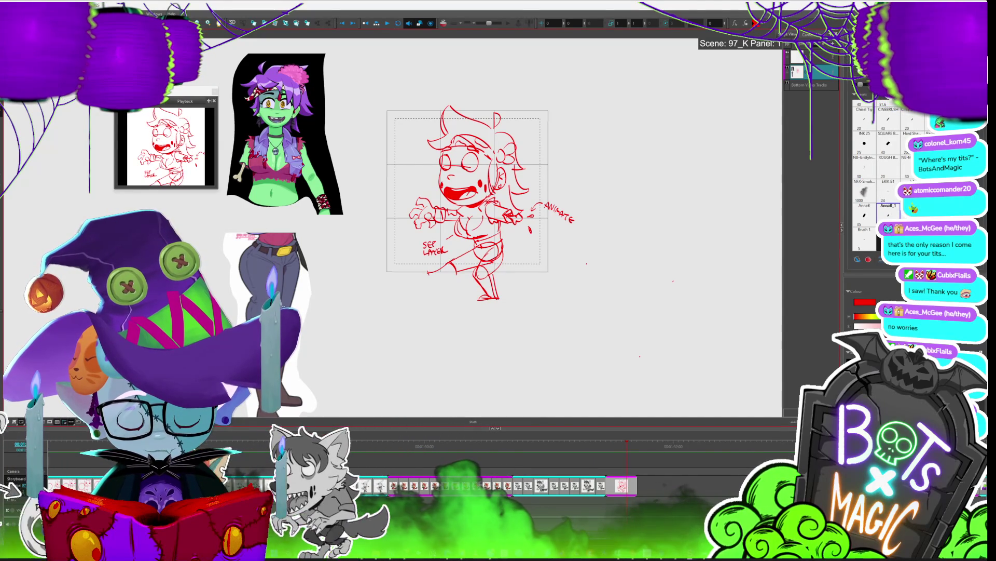
pyautogui.scroll(-3, 467, 208)
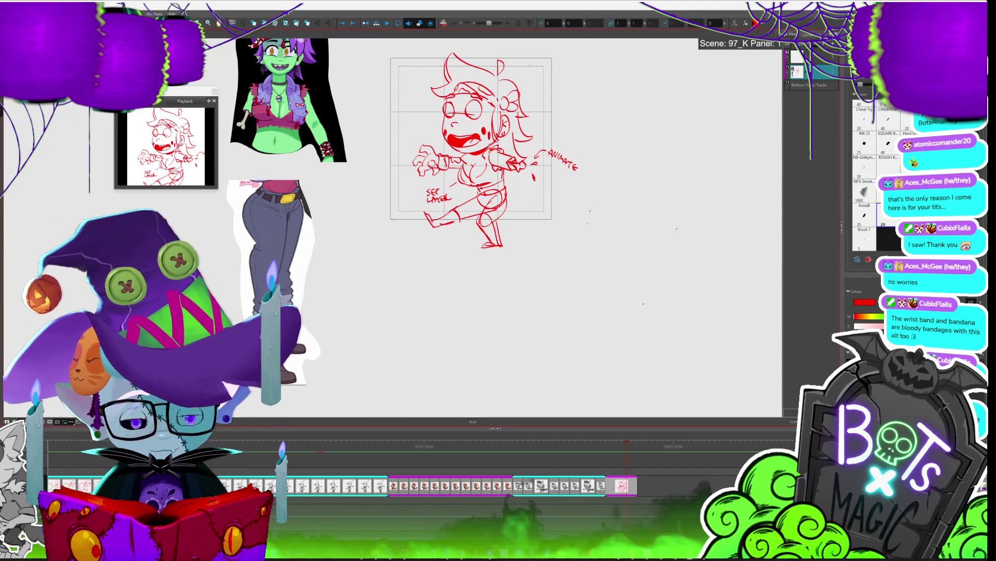
# Step: Zoom out to check the whole figure, briefly selecting the foot strokes, then zoom back in
pyautogui.hotkey('alt', 's')
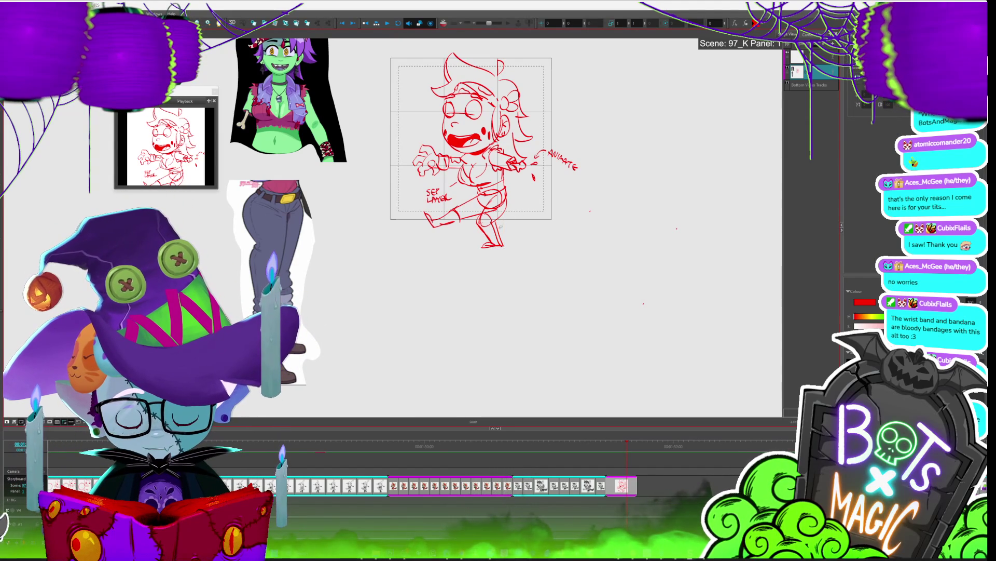
pyautogui.hotkey('alt', 'b')
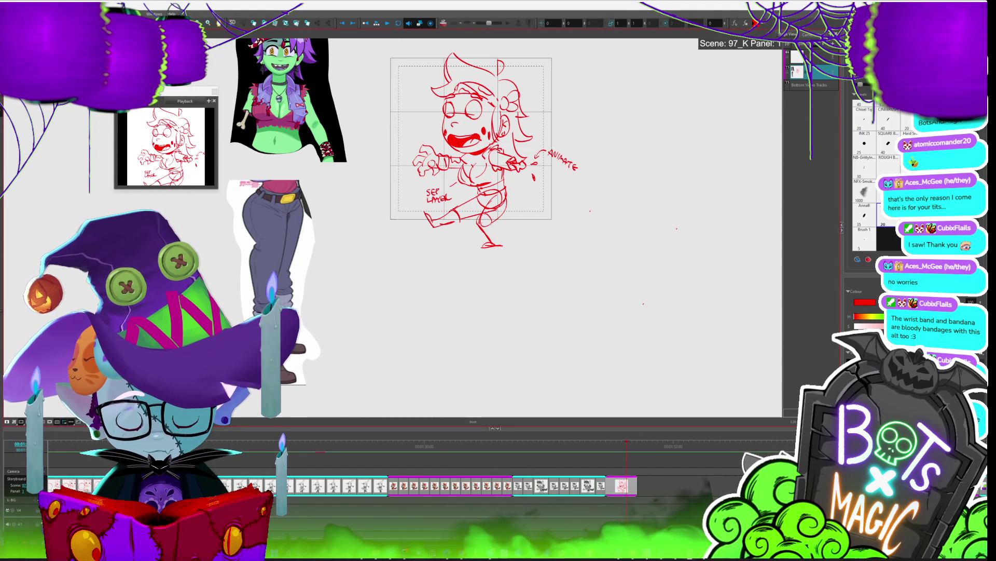
pyautogui.press('1')
pyautogui.hotkey('alt', 's')
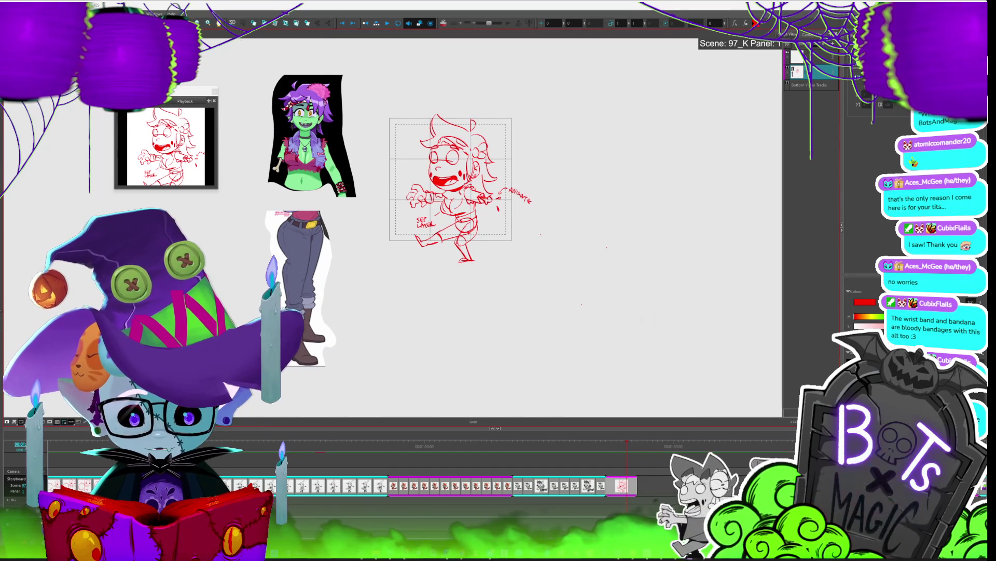
pyautogui.click(472, 263)
pyautogui.click(480, 254)
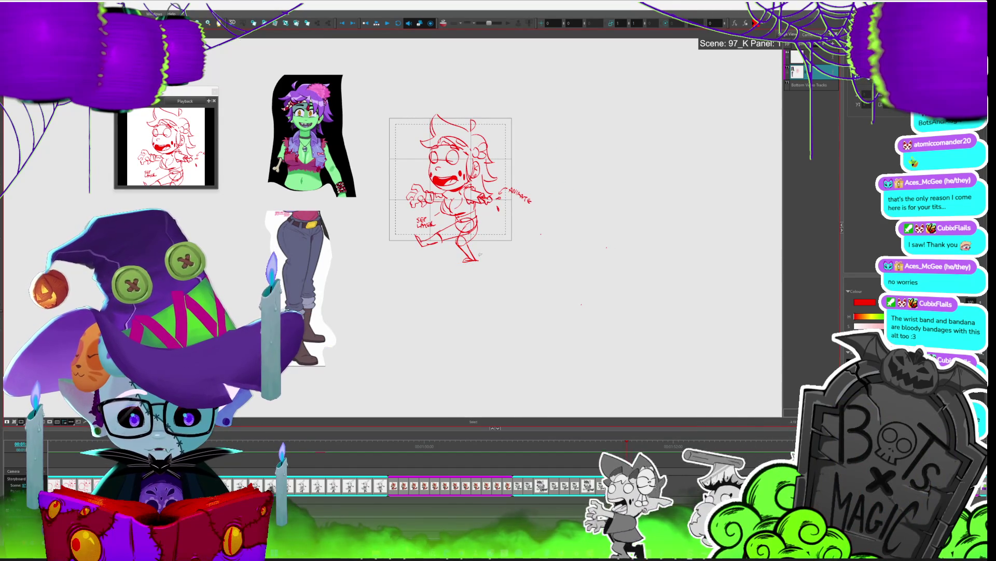
pyautogui.press('2')
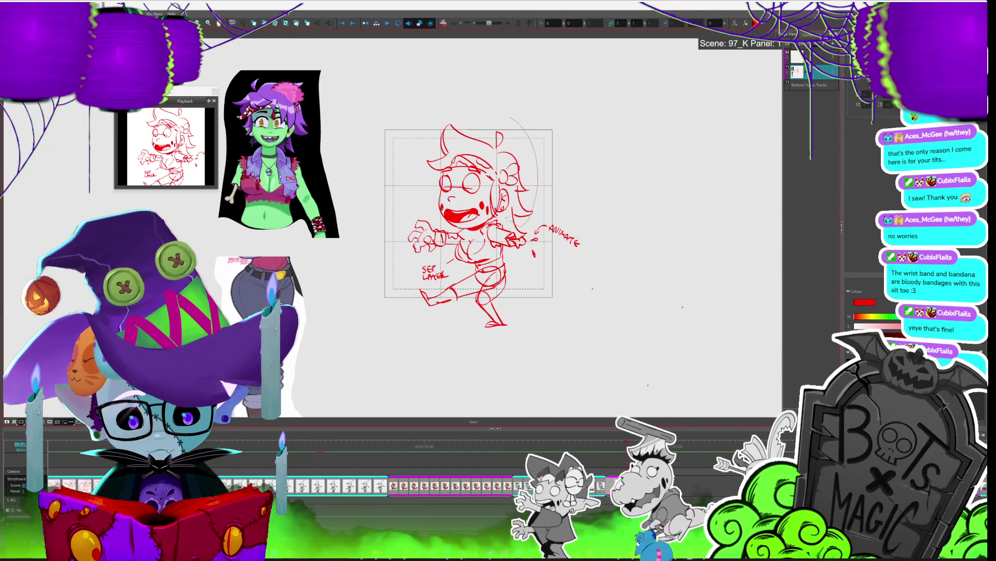
# Step: Slightly enlarge the head and nudge the lower legs right, then switch to the Cutter tool
pyautogui.click(539, 126)
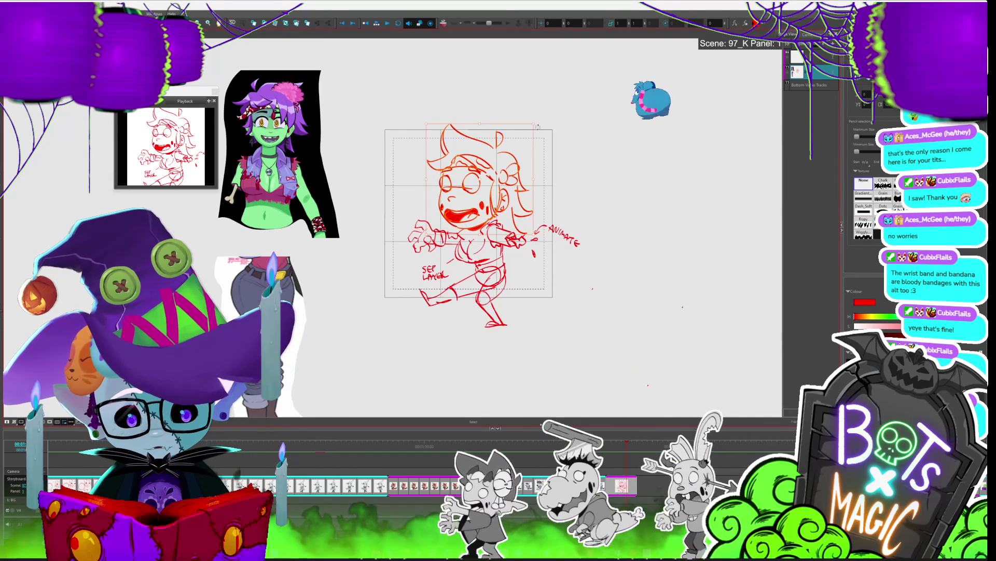
pyautogui.moveTo(538, 126); pyautogui.dragTo(541, 121)
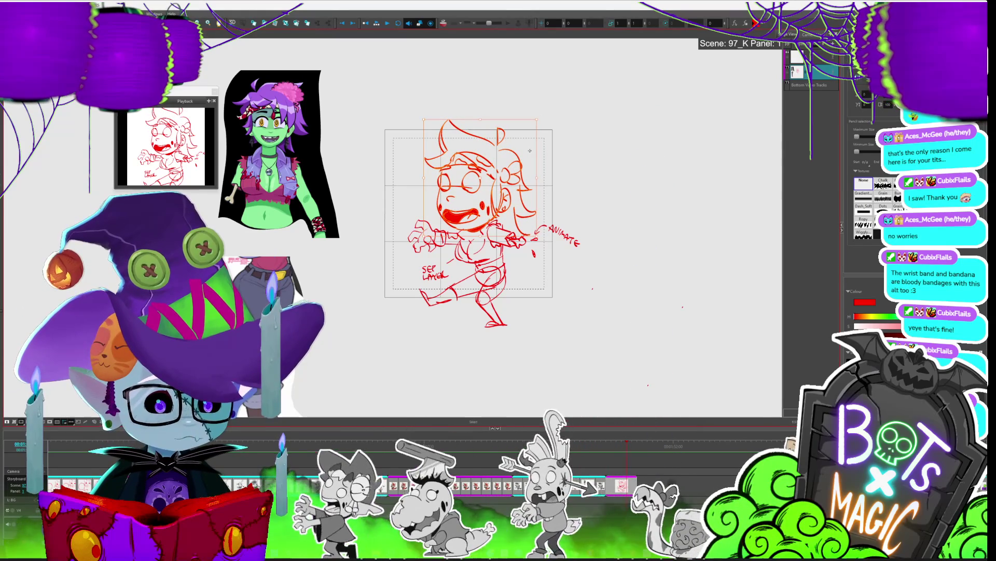
pyautogui.click(591, 187)
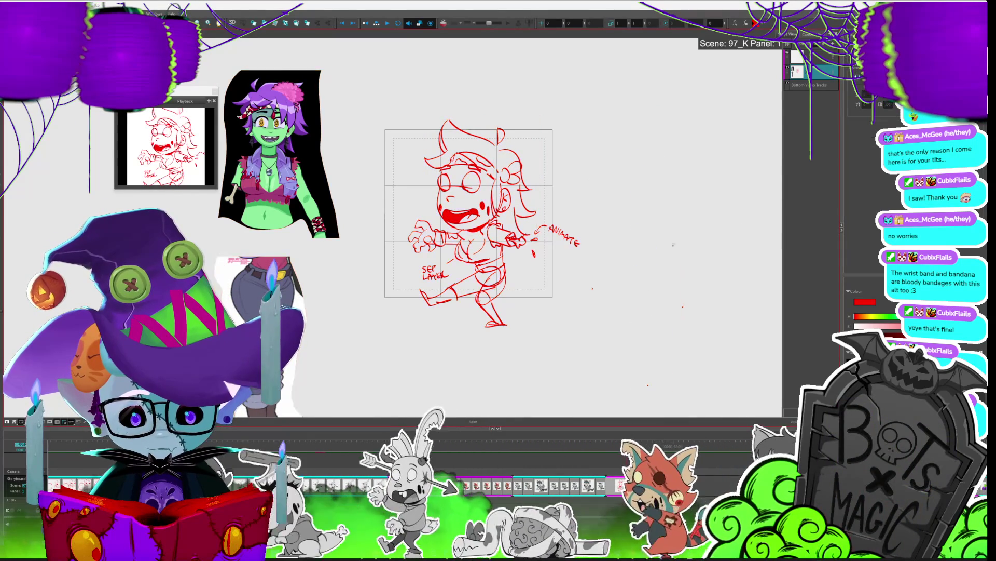
pyautogui.click(488, 311)
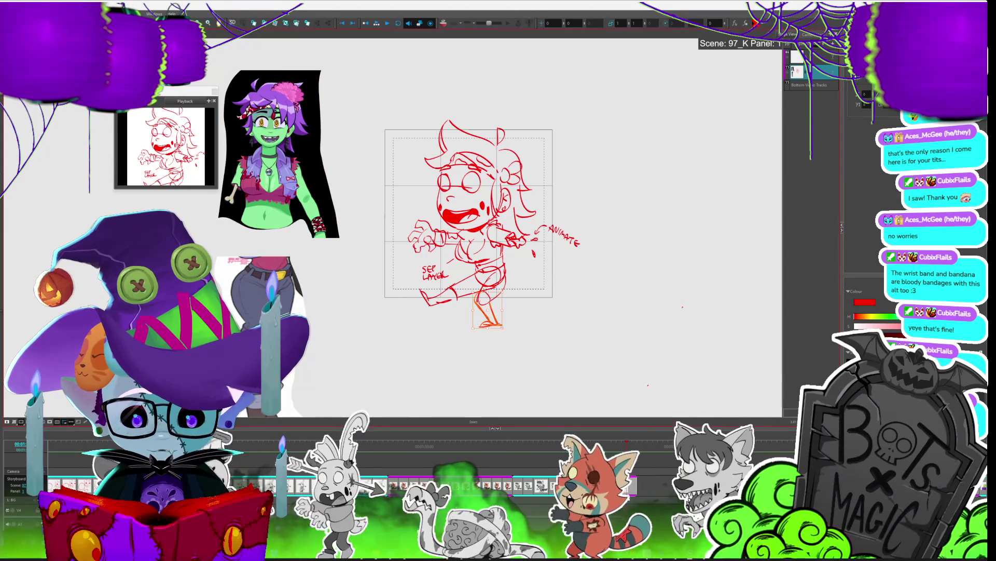
pyautogui.moveTo(481, 300); pyautogui.dragTo(486, 300)
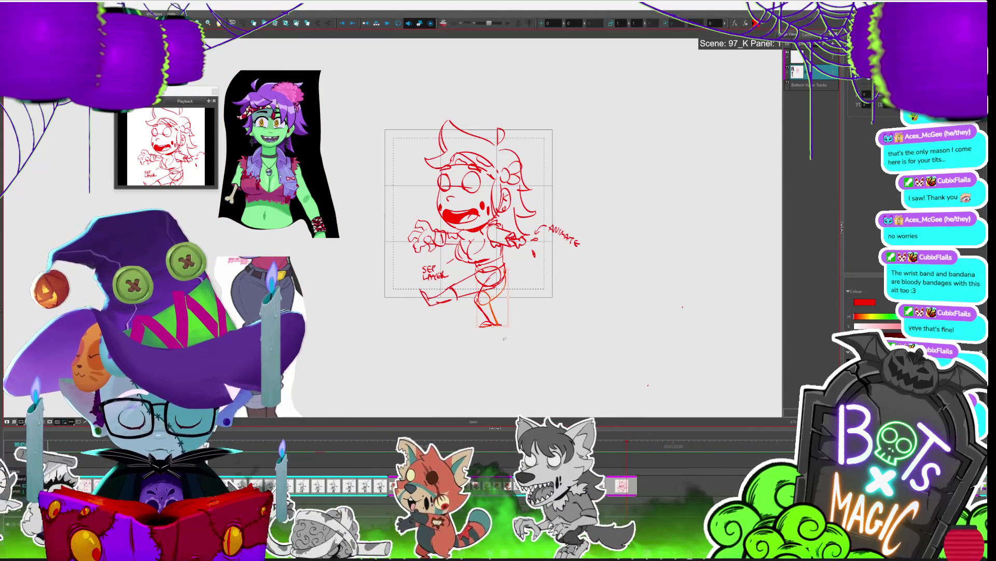
pyautogui.hotkey('alt', 'b')
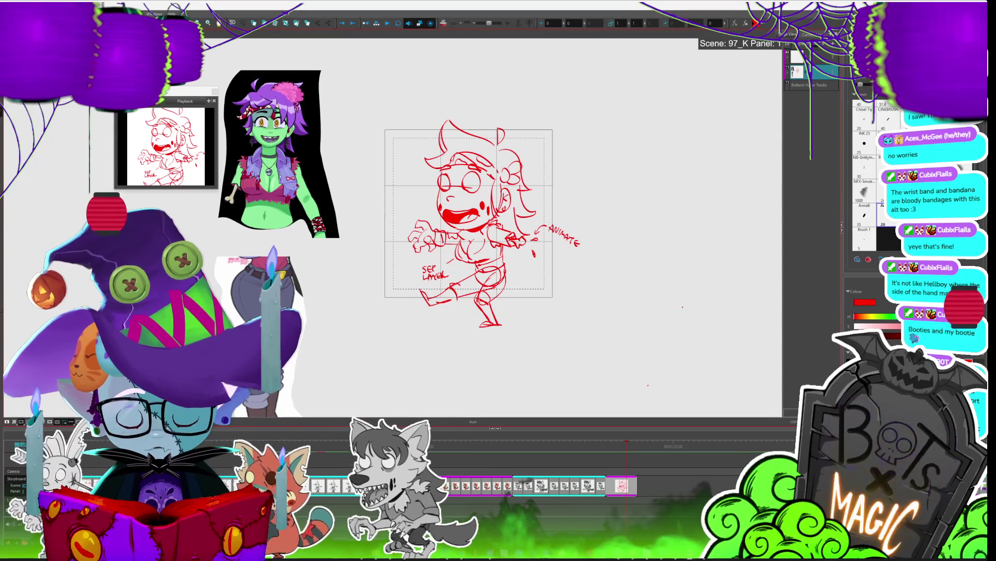
pyautogui.hotkey('alt', 't')
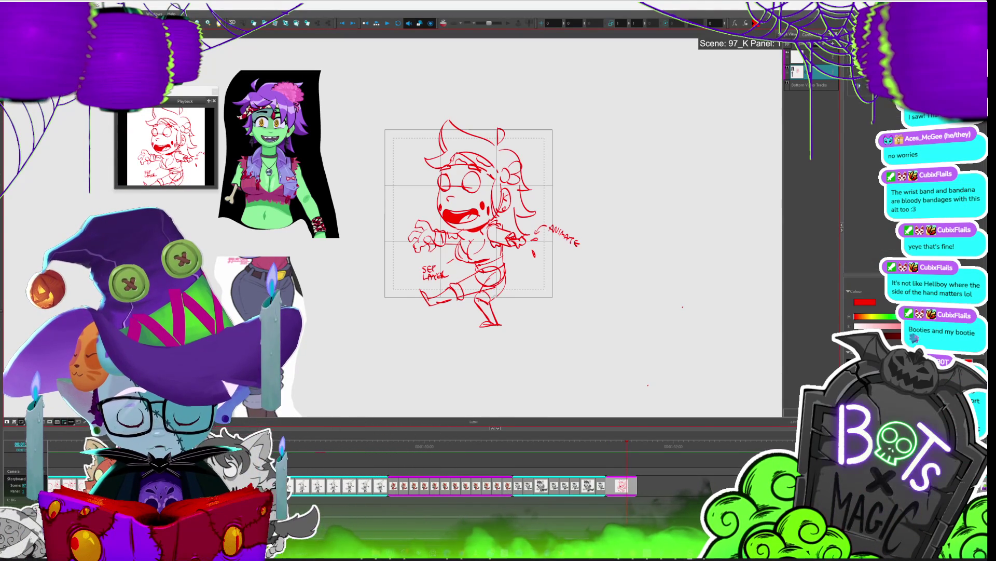
pyautogui.scroll(2, 519, 218)
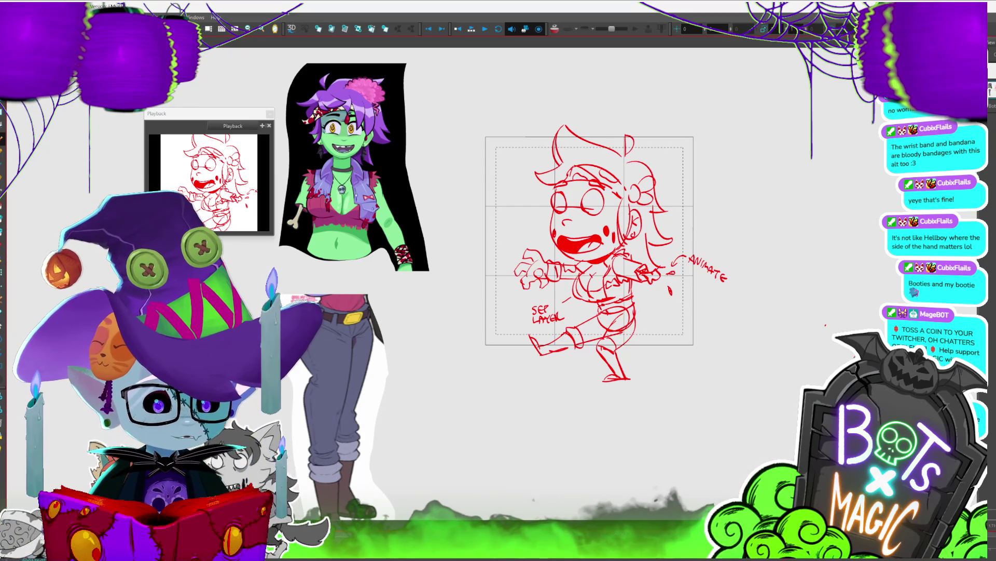
pyautogui.scroll(3, 574, 287)
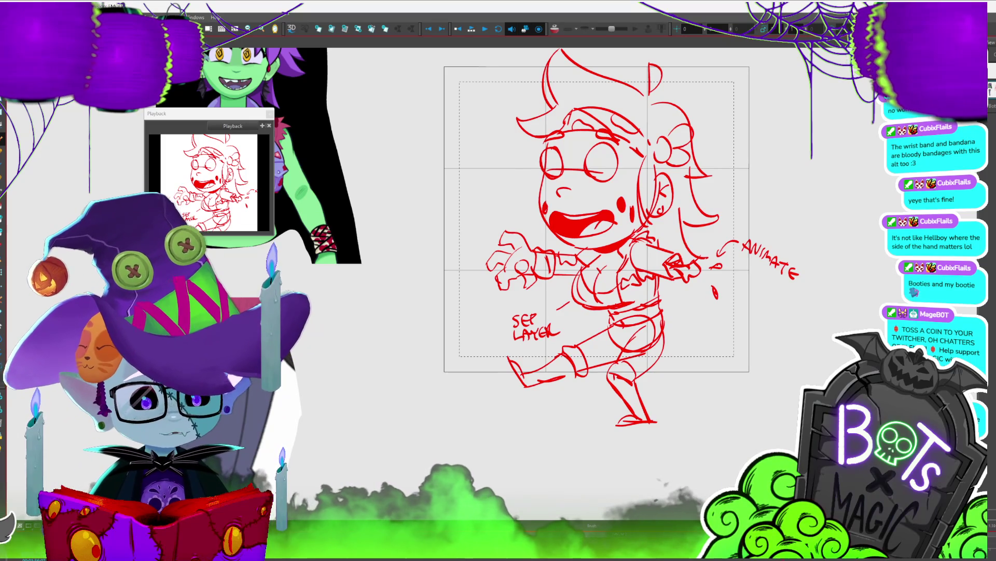
pyautogui.moveTo(724, 389); pyautogui.dragTo(719, 439)
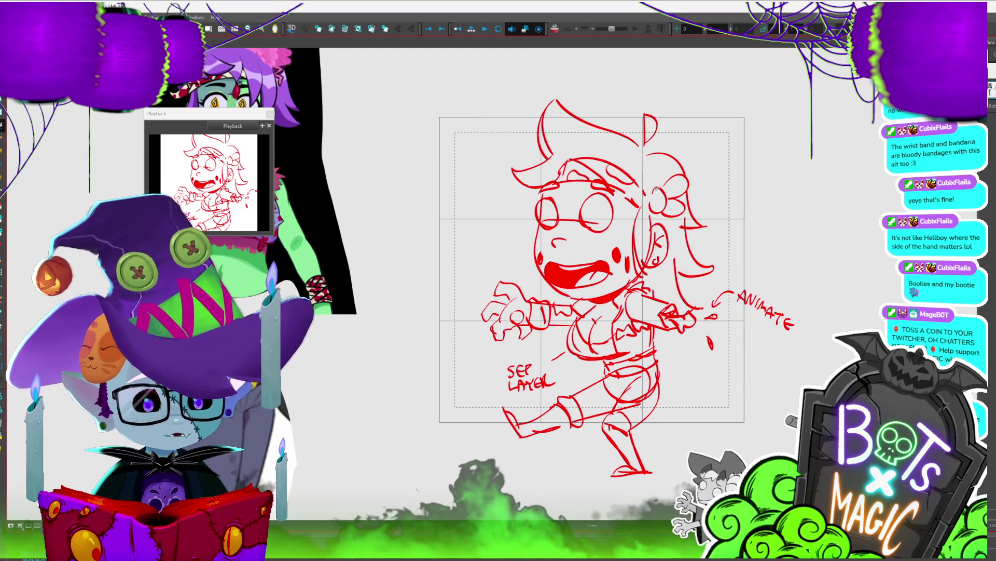
pyautogui.press('2')
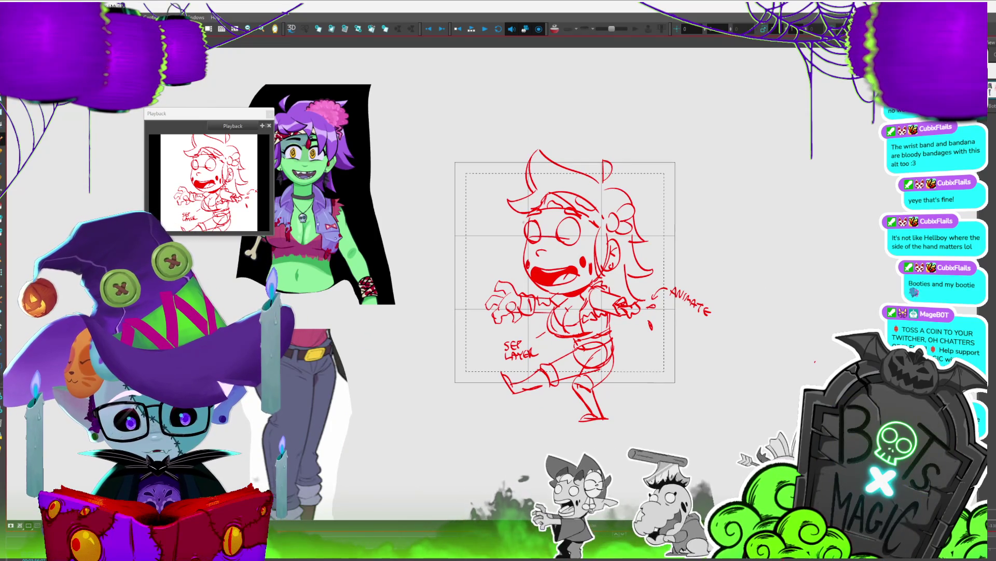
pyautogui.scroll(-1, 603, 245)
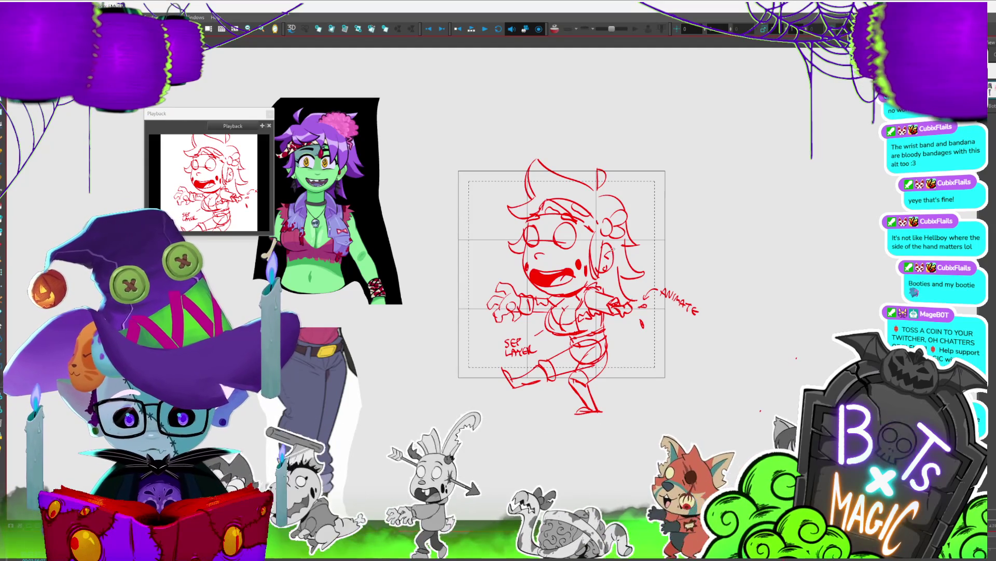
pyautogui.scroll(2, 262, 349)
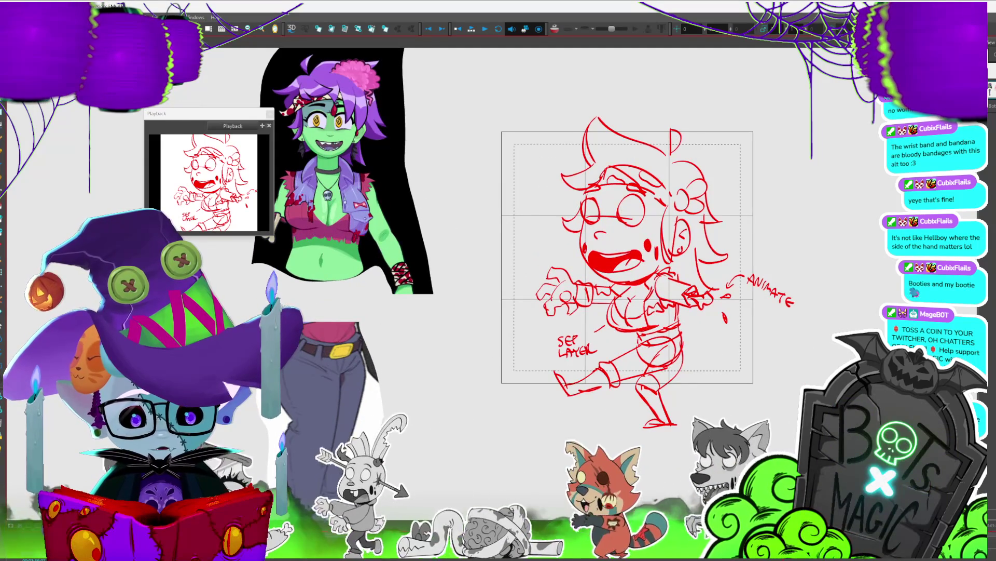
pyautogui.moveTo(690, 283); pyautogui.dragTo(736, 251)
pyautogui.press('Escape')
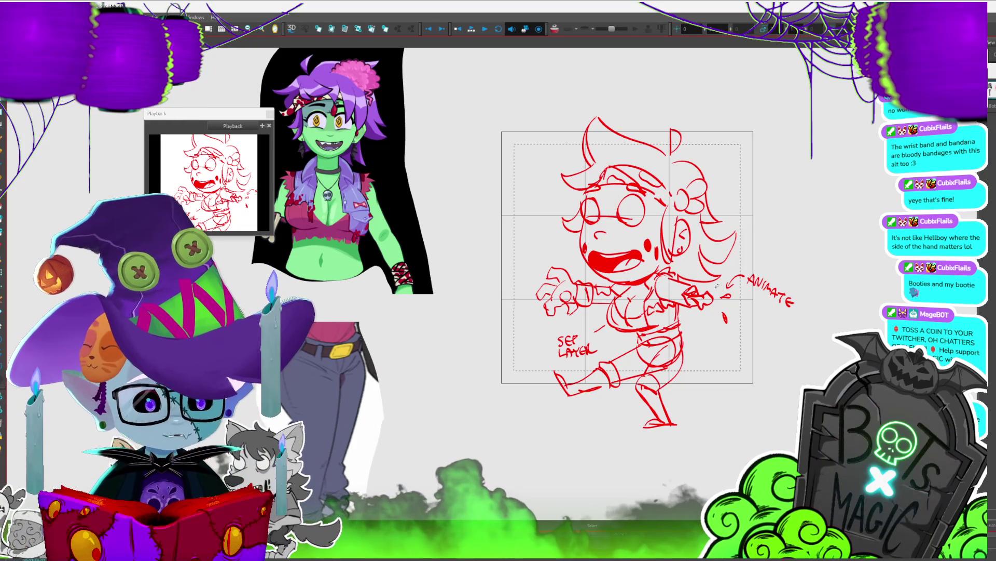
pyautogui.moveTo(717, 285); pyautogui.dragTo(697, 241)
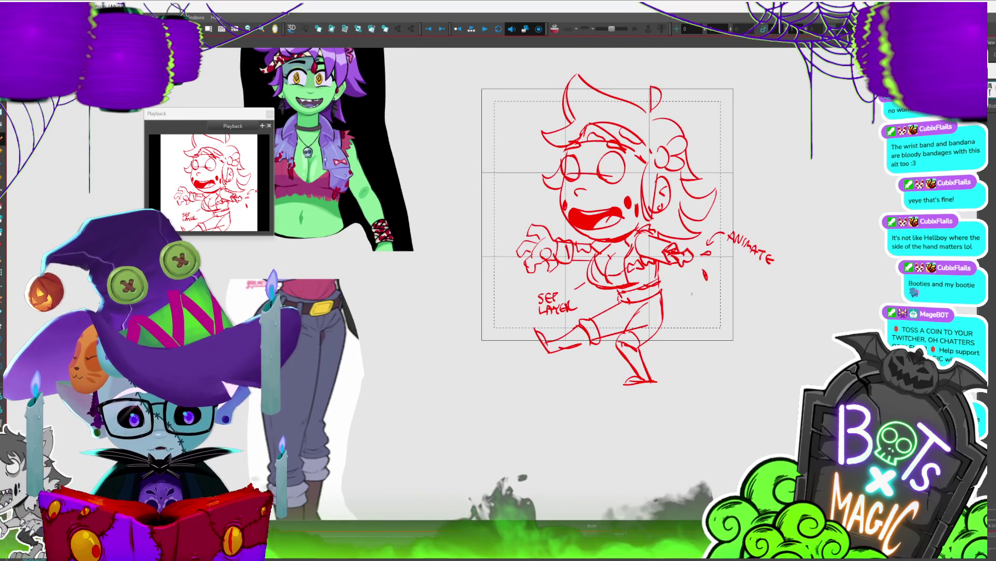
pyautogui.moveTo(819, 250); pyautogui.dragTo(778, 303)
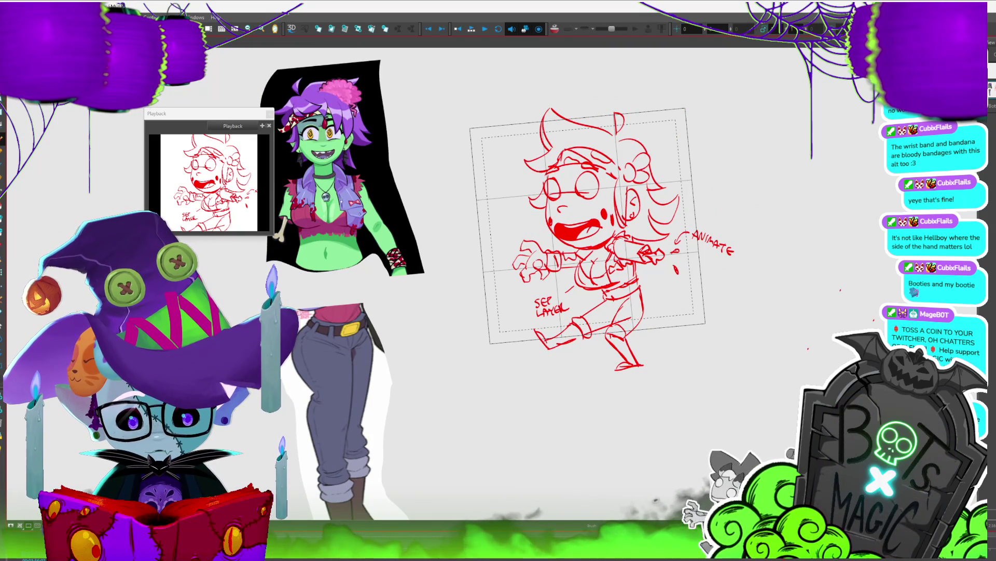
pyautogui.hotkey('ctrl', 'a')
pyautogui.press('1')
pyautogui.press('1')
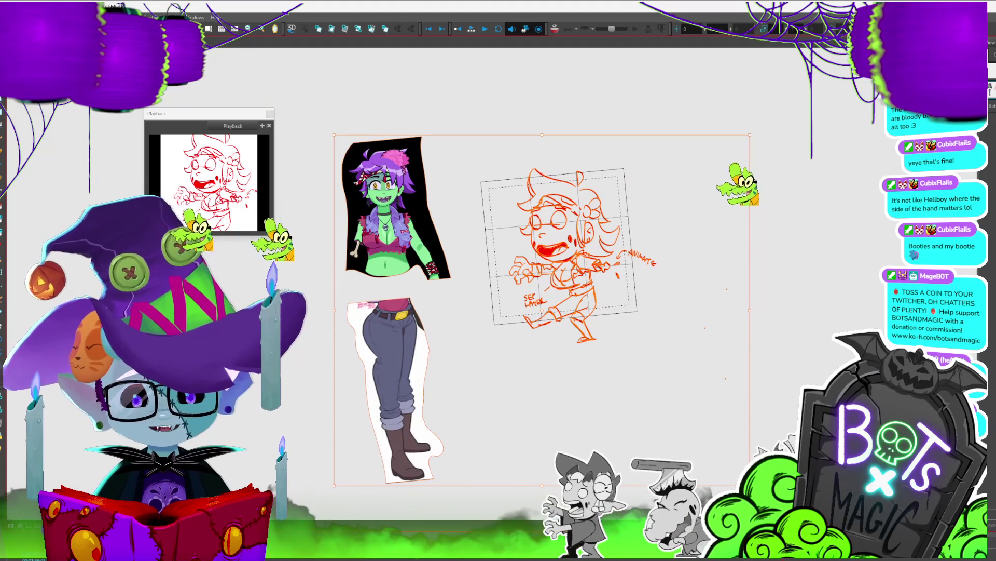
pyautogui.press('2')
pyautogui.hotkey('shift', 'x')
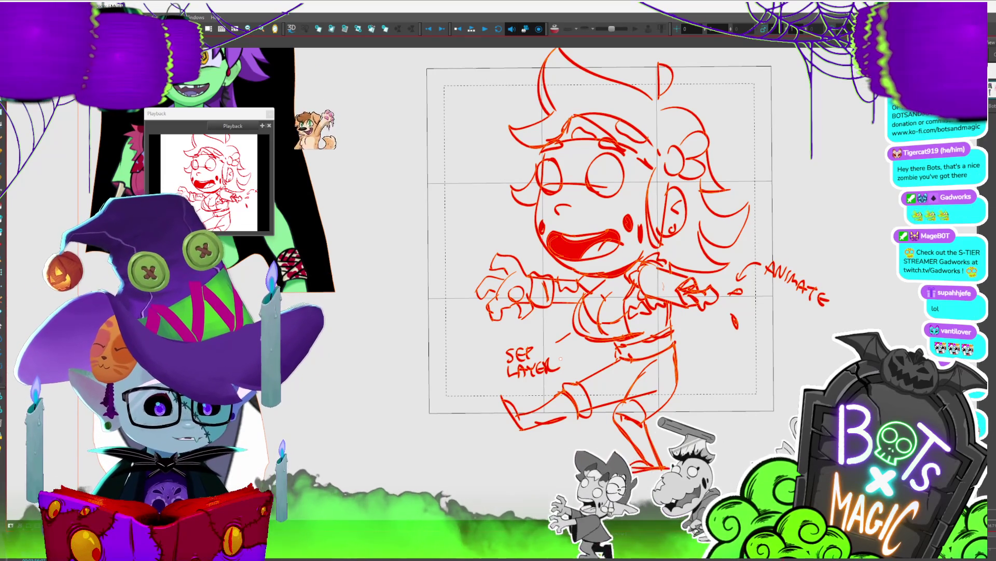
pyautogui.moveTo(560, 358)
pyautogui.mouseDown()
pyautogui.moveTo(514, 346)
pyautogui.moveTo(529, 384)
pyautogui.mouseUp()
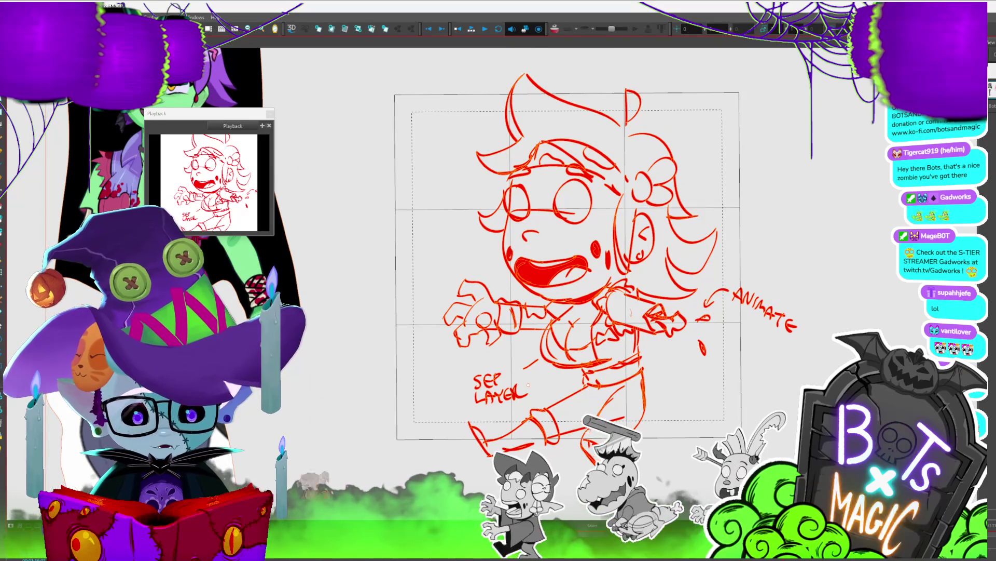
pyautogui.moveTo(655, 104); pyautogui.dragTo(694, 155)
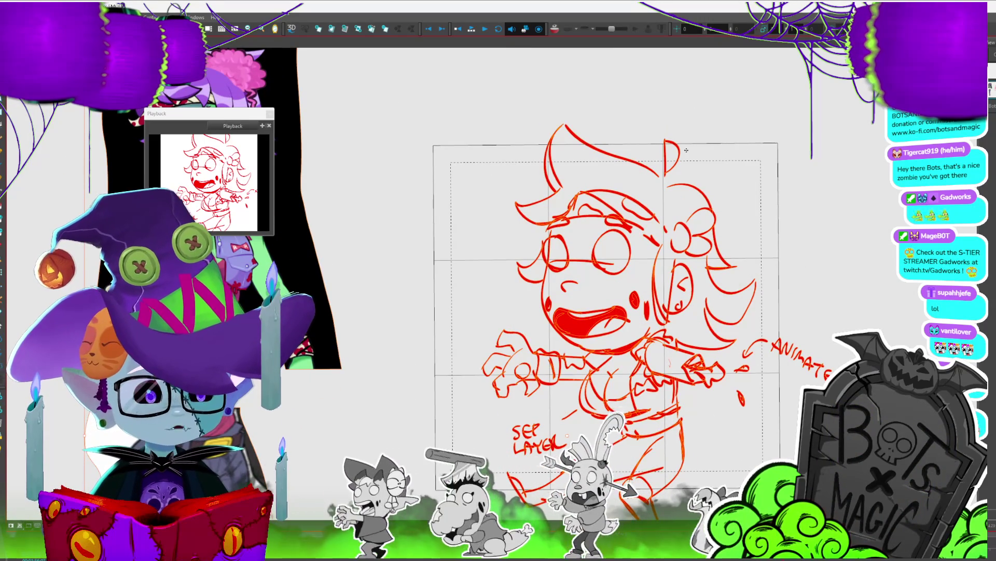
pyautogui.press('.')
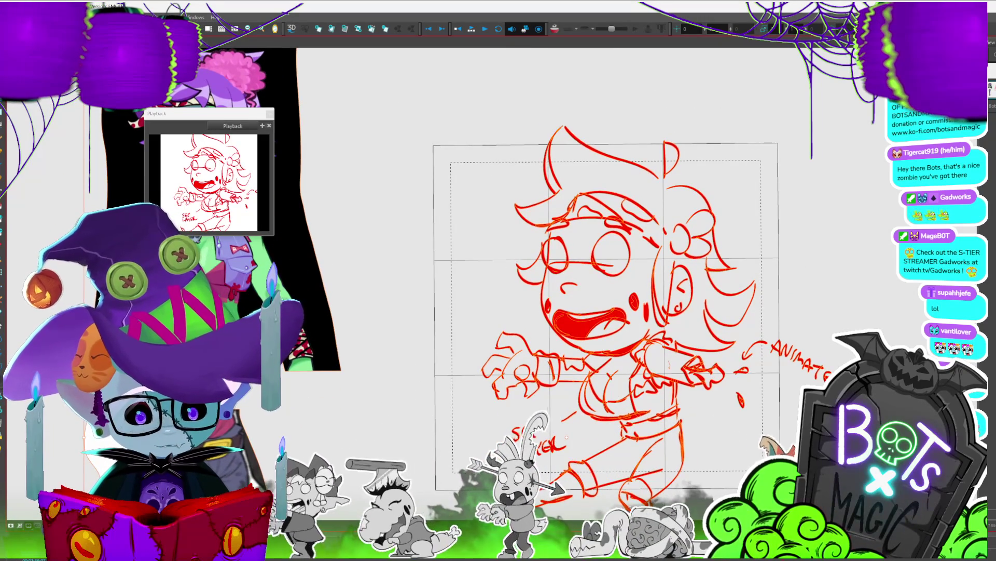
pyautogui.press('.')
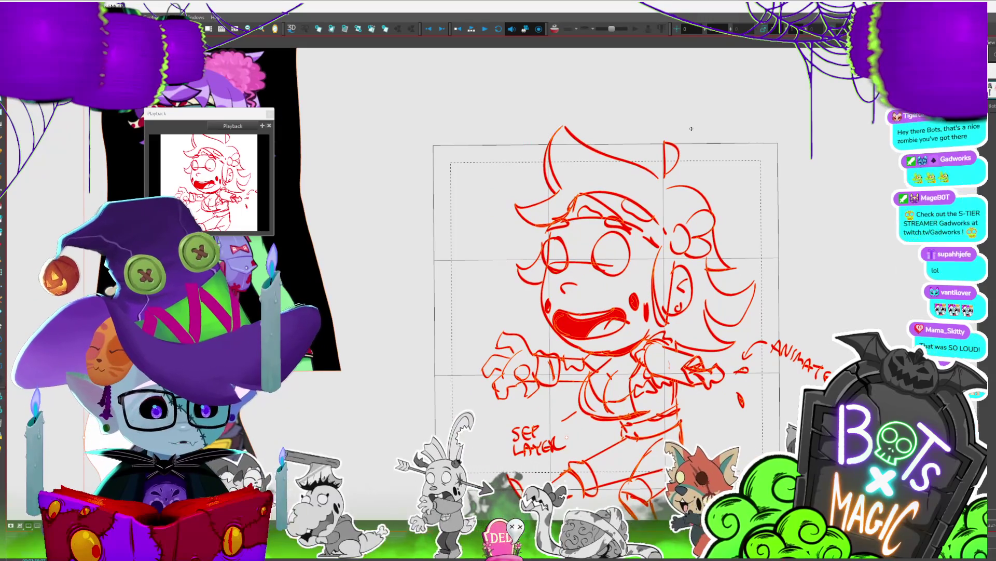
pyautogui.press('1')
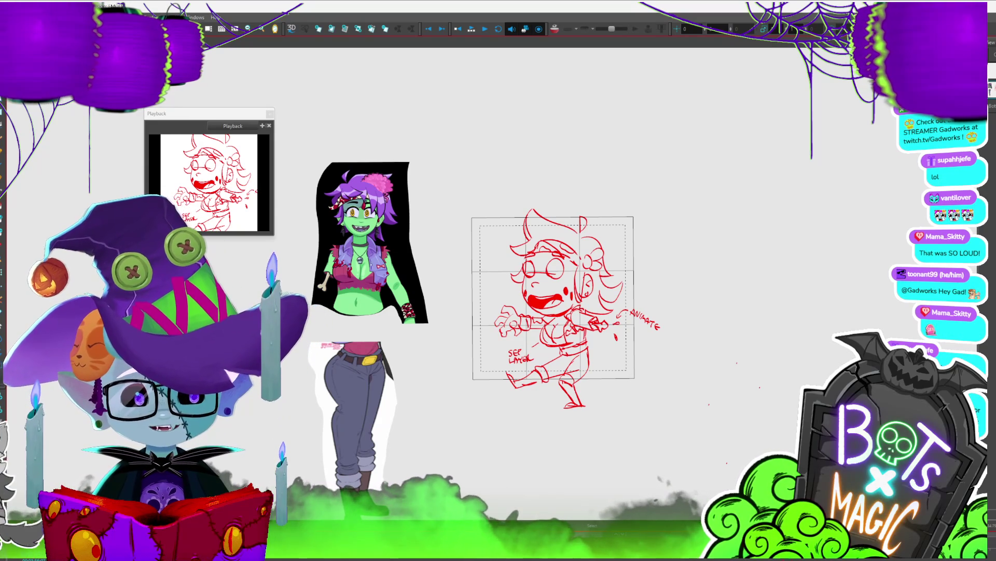
# Step: Delete the long hair-top curve and the horn-like stroke, then draw a new arc across the hair
pyautogui.press('2')
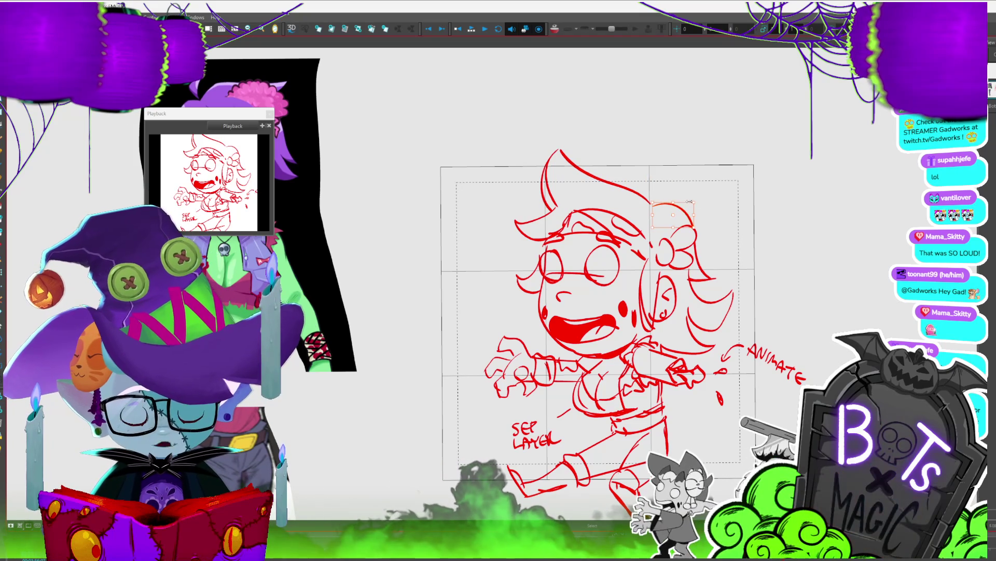
pyautogui.click(673, 214)
pyautogui.click(674, 213)
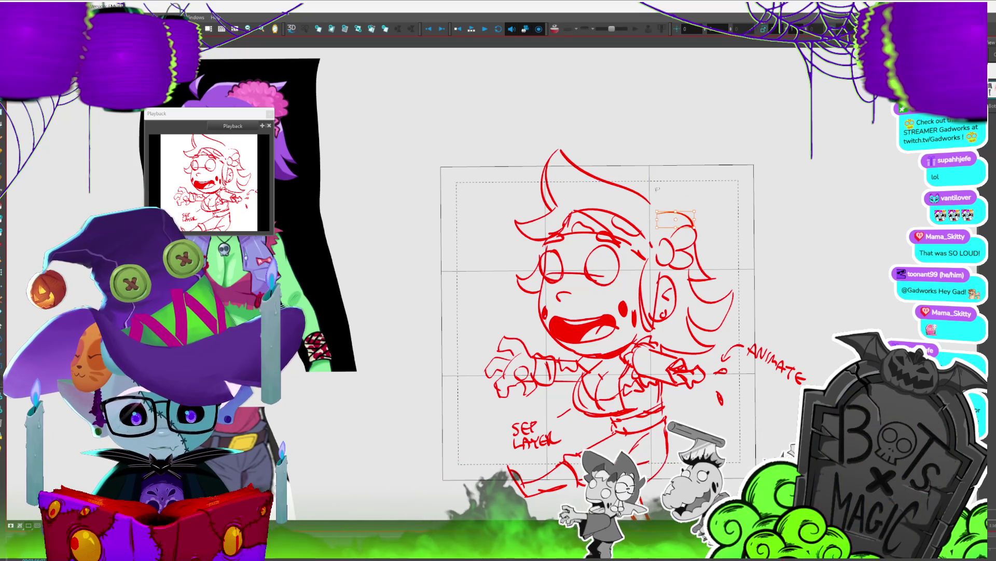
pyautogui.click(642, 196)
pyautogui.press('Delete')
pyautogui.click(544, 177)
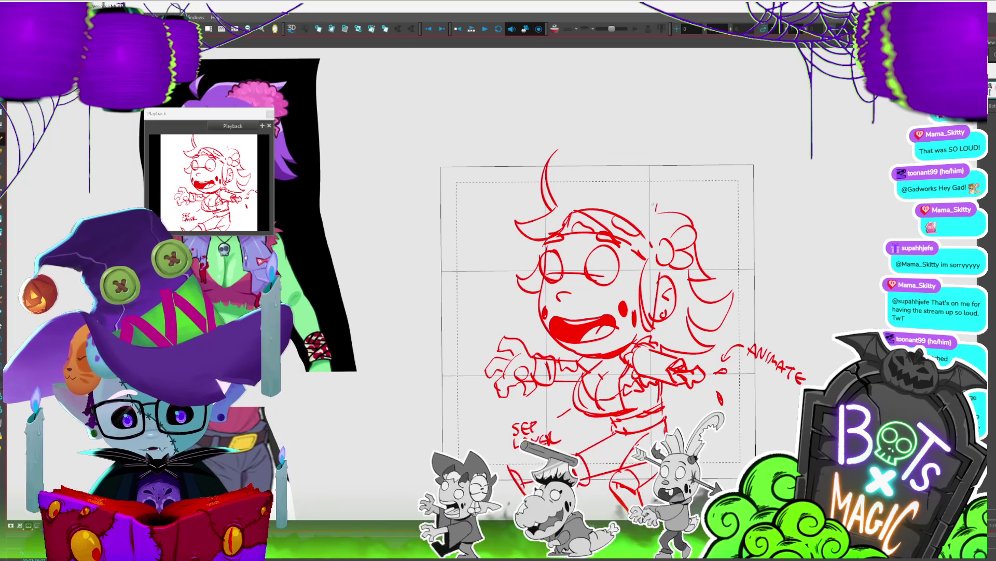
pyautogui.press('Delete')
pyautogui.moveTo(623, 169); pyautogui.dragTo(520, 151)
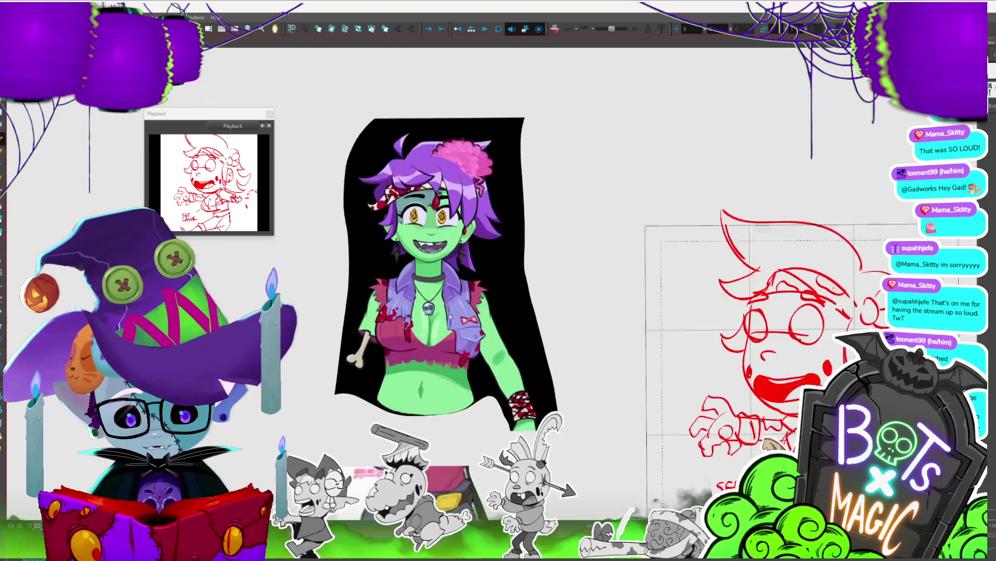
# Step: Add a short red hair strand near the bow, then zoom out to see the whole sketch
pyautogui.moveTo(627, 182); pyautogui.dragTo(645, 202)
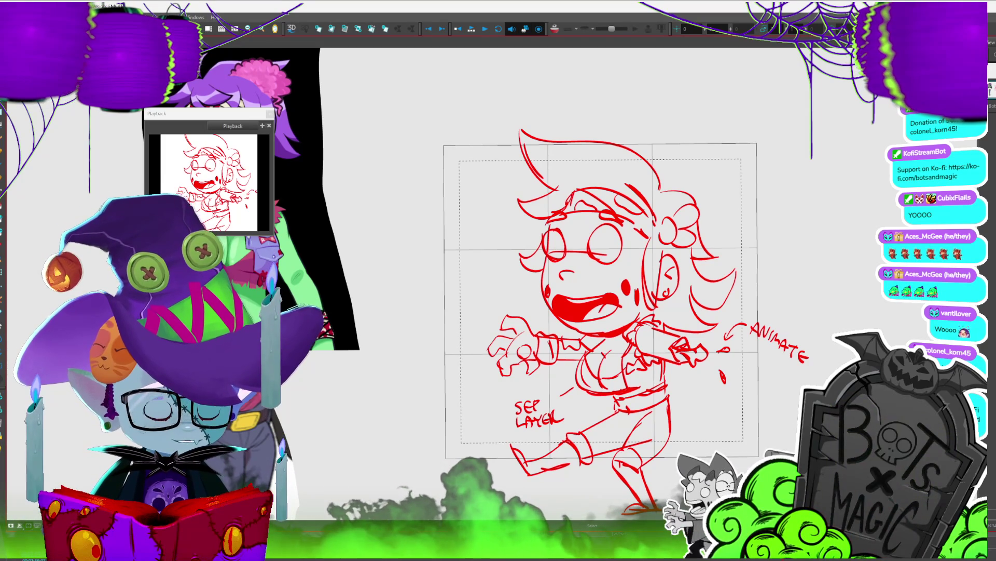
pyautogui.scroll(-2, 597, 291)
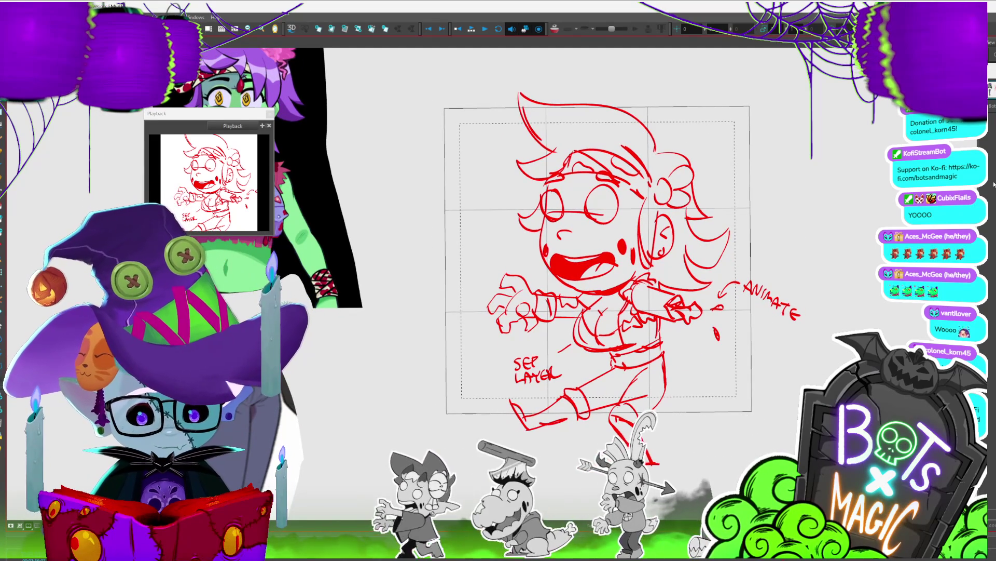
pyautogui.press('2')
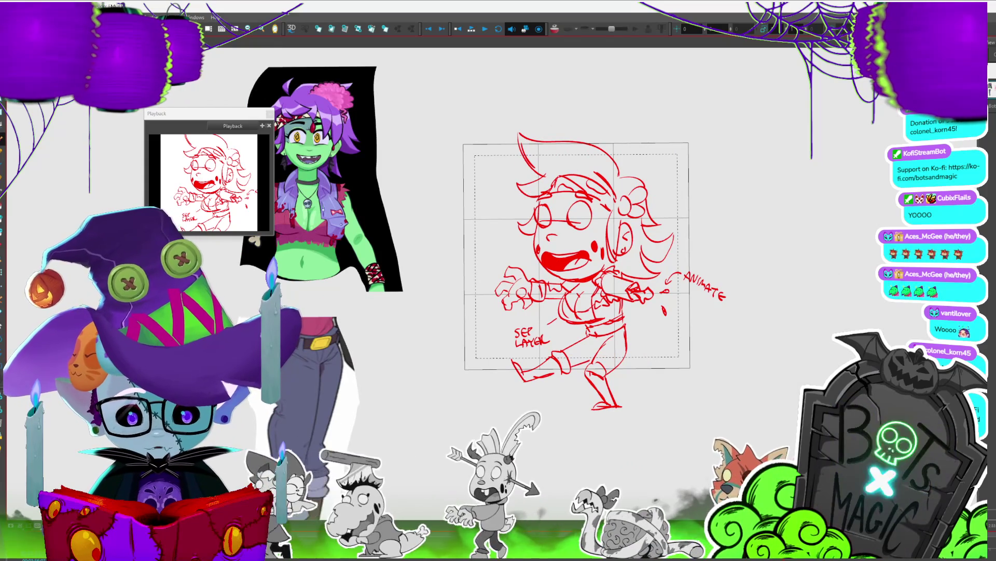
# Step: Redraw the curve of the back leg near the SEP LAYER note
pyautogui.moveTo(591, 338); pyautogui.dragTo(513, 382)
pyautogui.click(559, 383)
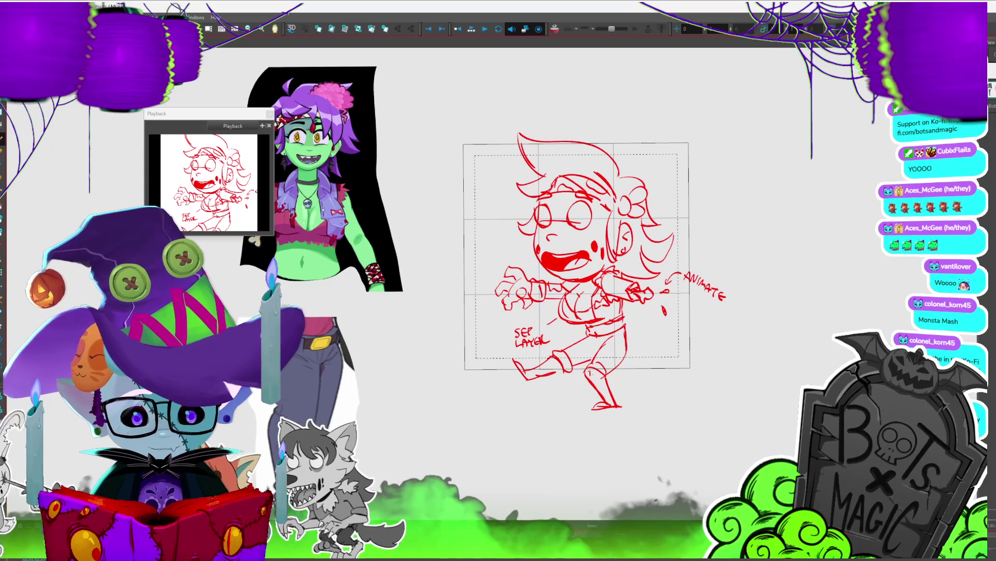
pyautogui.click(626, 340)
pyautogui.moveTo(628, 325); pyautogui.dragTo(630, 350)
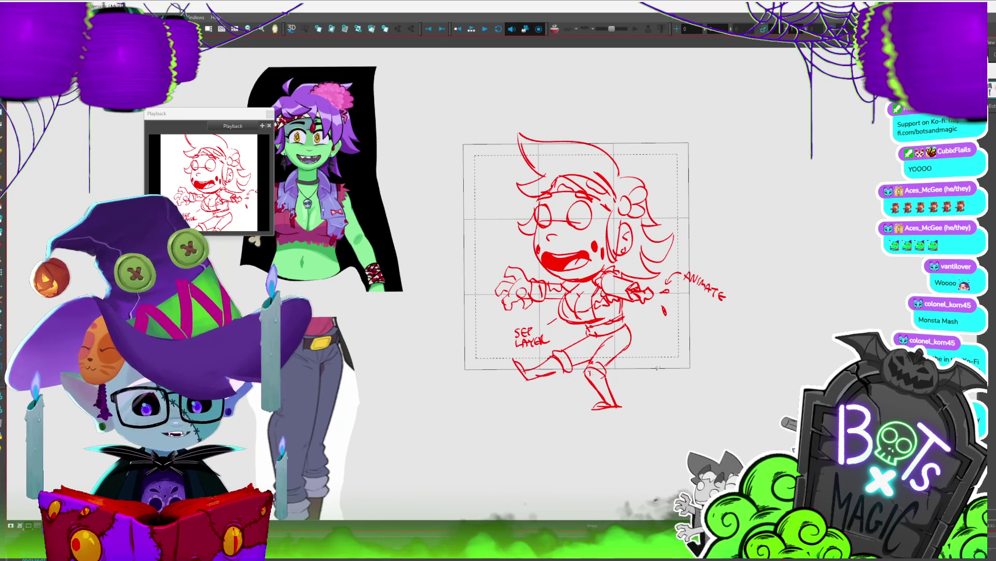
pyautogui.press('2')
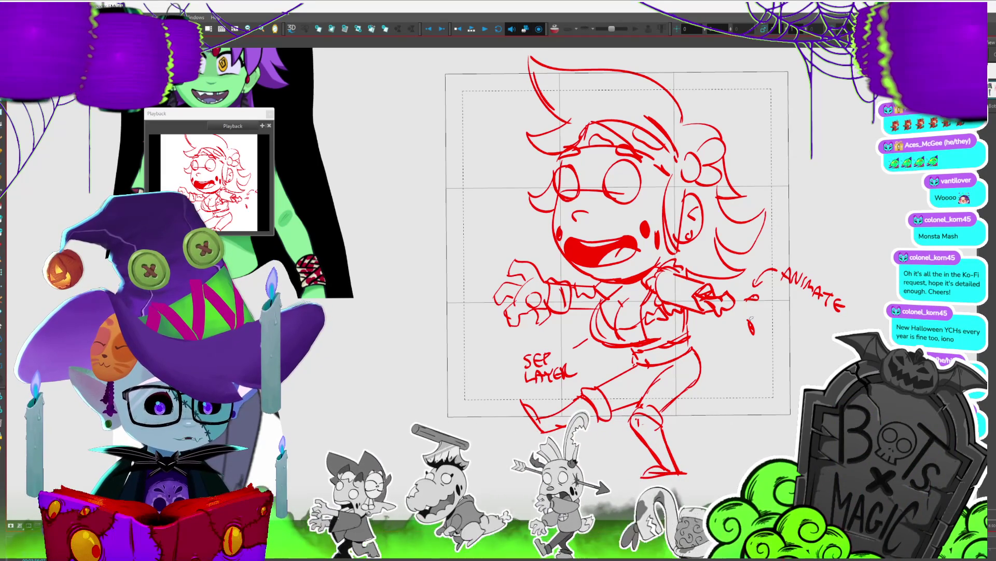
pyautogui.press('2')
pyautogui.press('2')
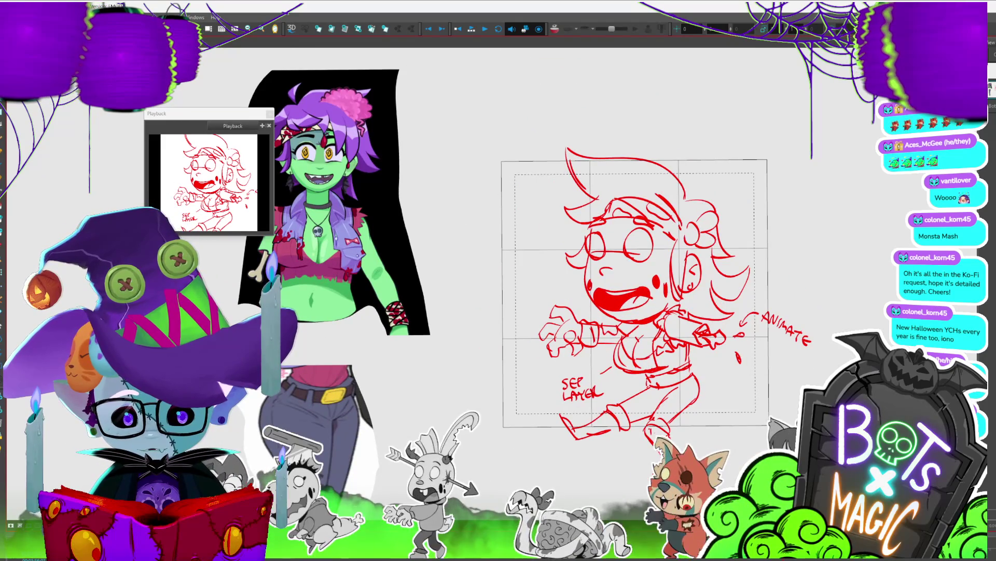
# Step: Draw pointed horn strands on the top right of the head, redoing one bad stroke
pyautogui.moveTo(701, 170); pyautogui.dragTo(707, 194)
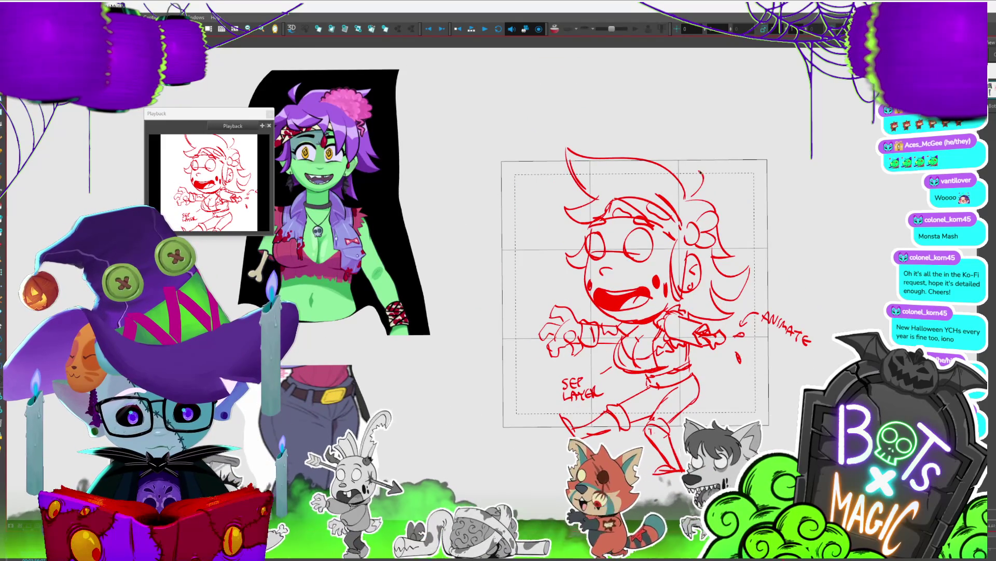
pyautogui.hotkey('ctrl', 'z')
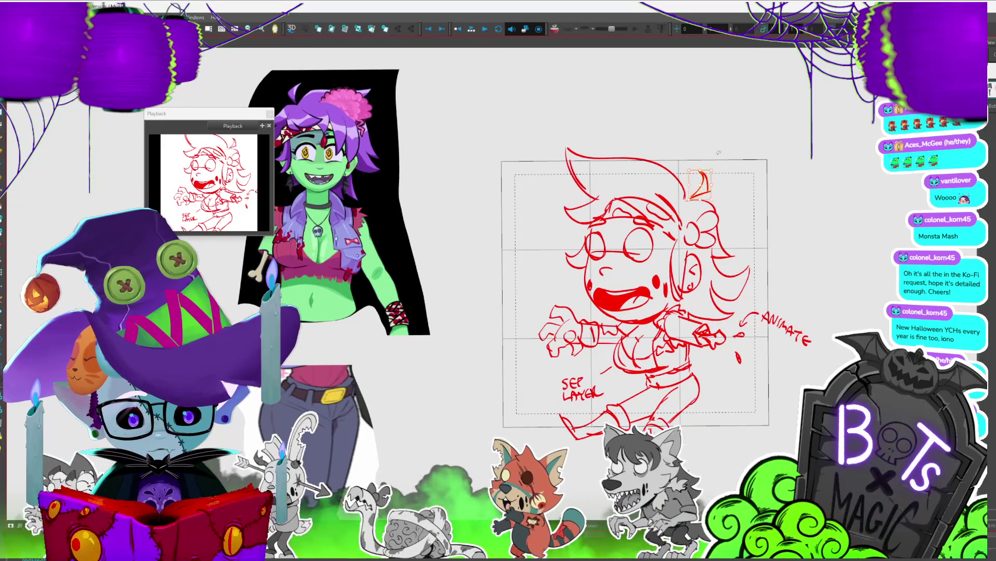
pyautogui.moveTo(703, 170)
pyautogui.mouseDown()
pyautogui.moveTo(709, 192)
pyautogui.moveTo(692, 195)
pyautogui.mouseUp()
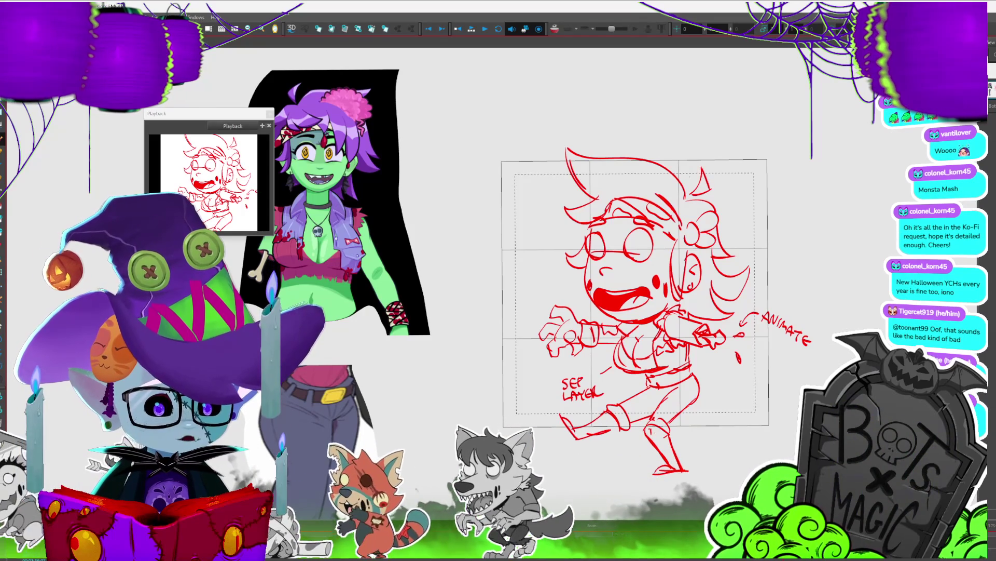
pyautogui.moveTo(633, 290); pyautogui.dragTo(654, 298)
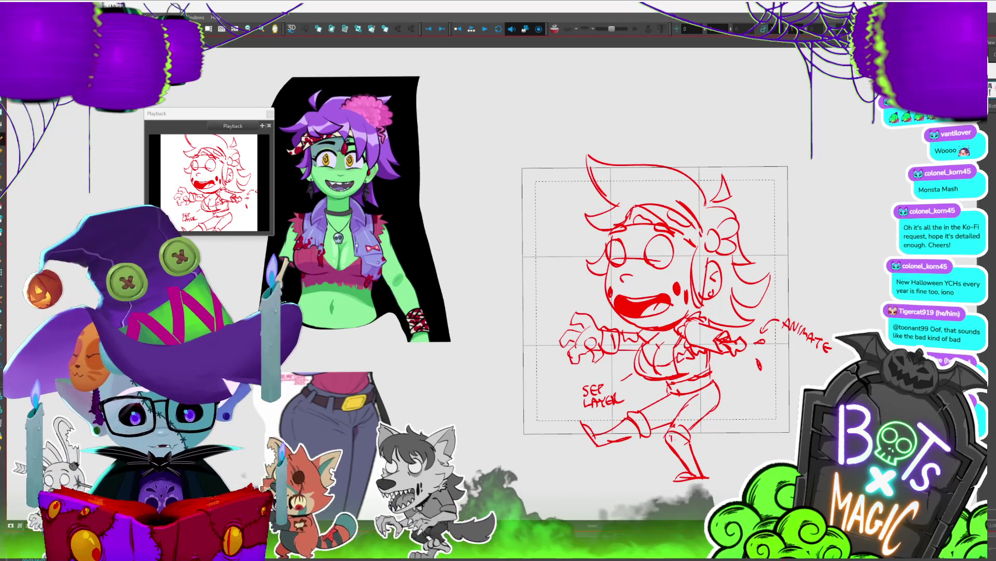
pyautogui.moveTo(695, 206)
pyautogui.mouseDown()
pyautogui.moveTo(704, 227)
pyautogui.moveTo(661, 198)
pyautogui.mouseUp()
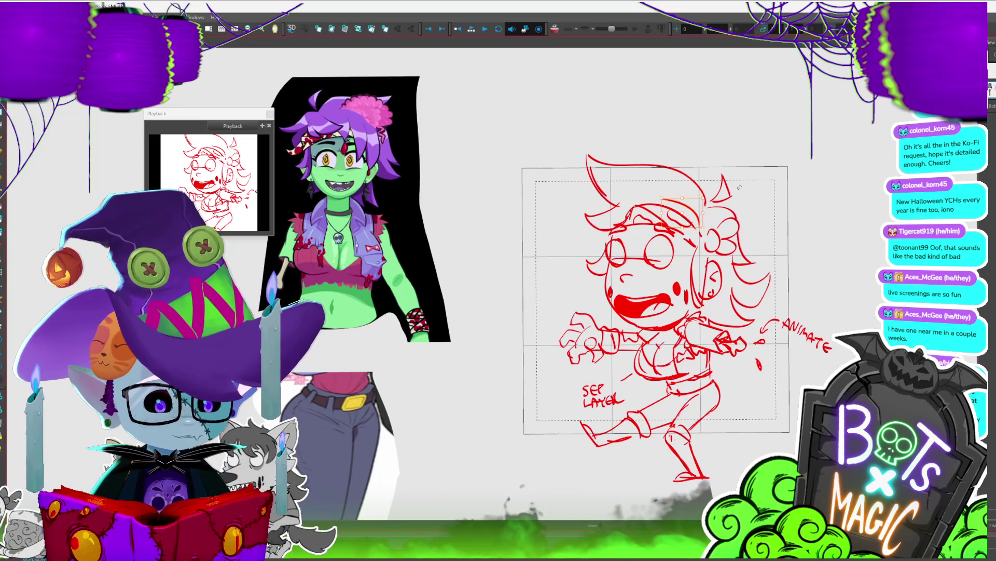
pyautogui.hotkey('alt', 'b')
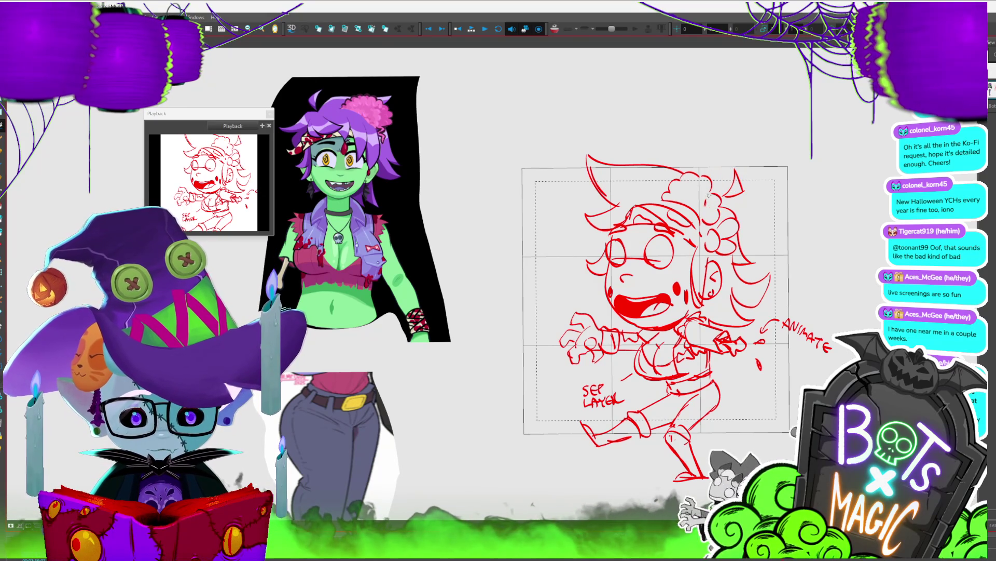
pyautogui.moveTo(737, 195); pyautogui.dragTo(745, 193)
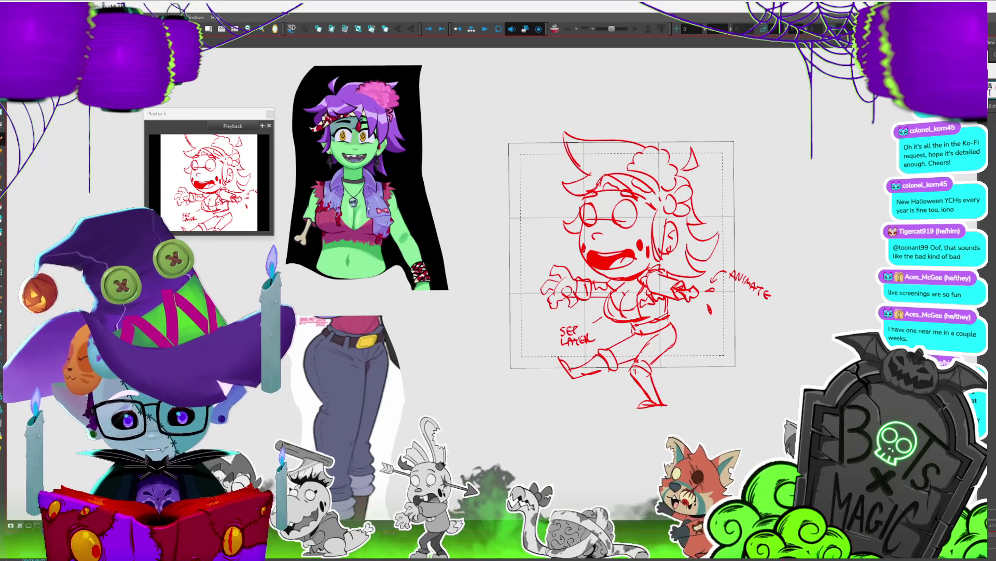
pyautogui.scroll(3, 364, 207)
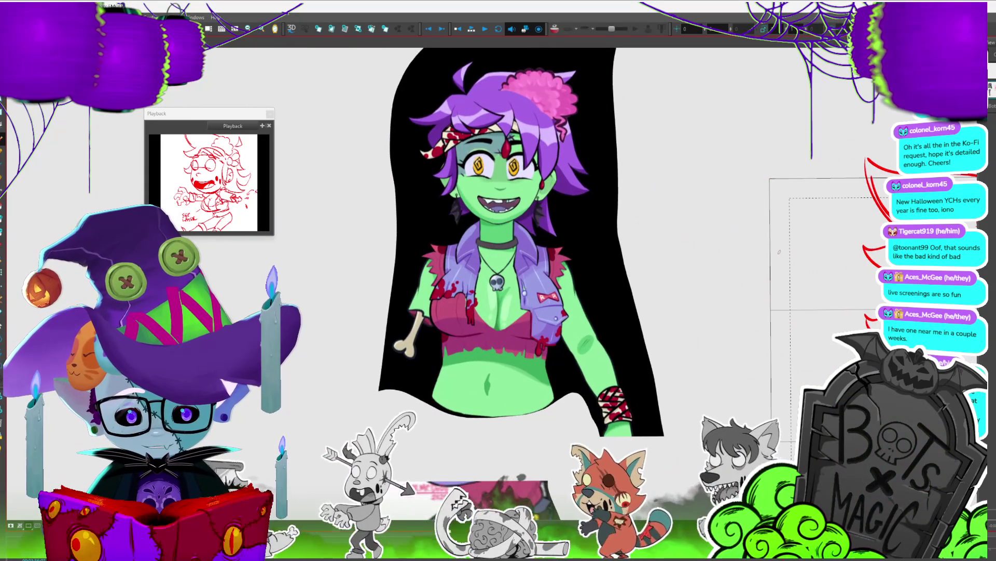
pyautogui.scroll(3, 408, 226)
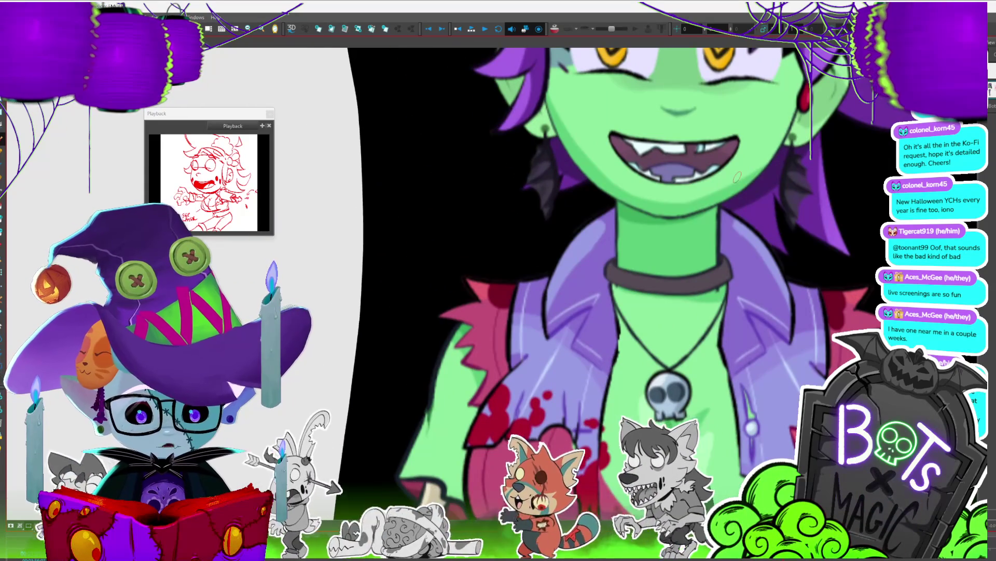
pyautogui.scroll(3, 737, 177)
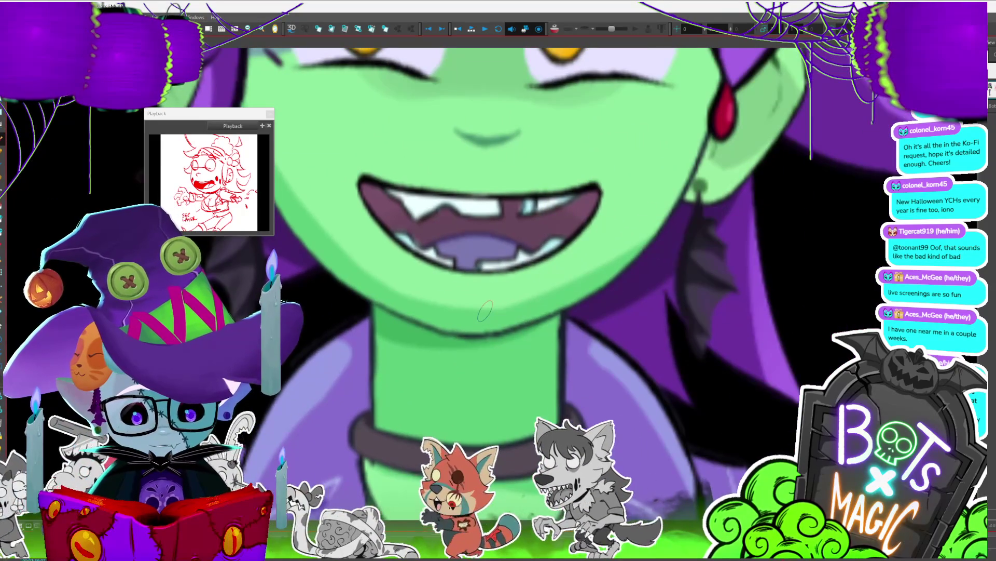
pyautogui.scroll(2, 485, 312)
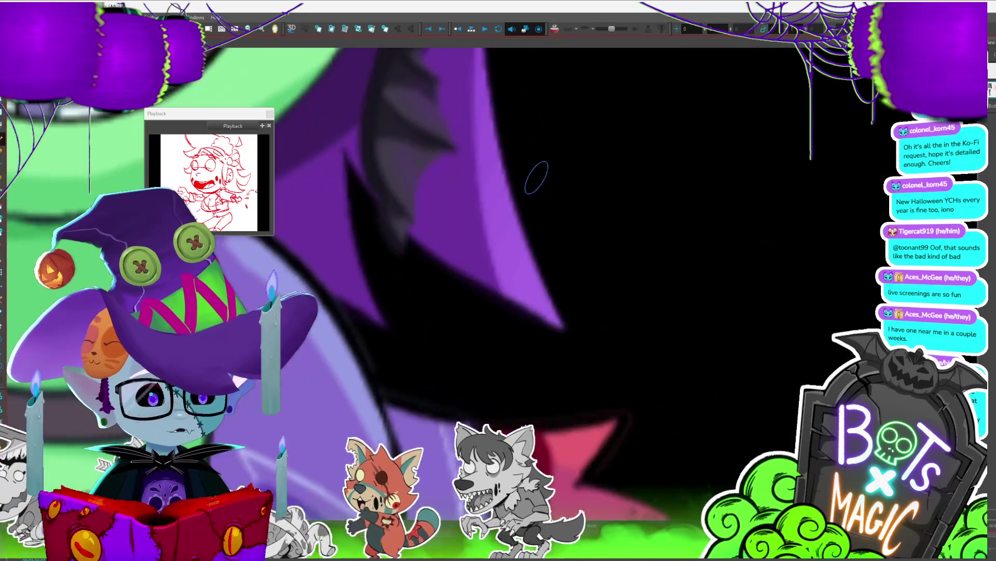
pyautogui.scroll(-3, 593, 217)
pyautogui.scroll(-5, 593, 217)
pyautogui.scroll(3, 614, 172)
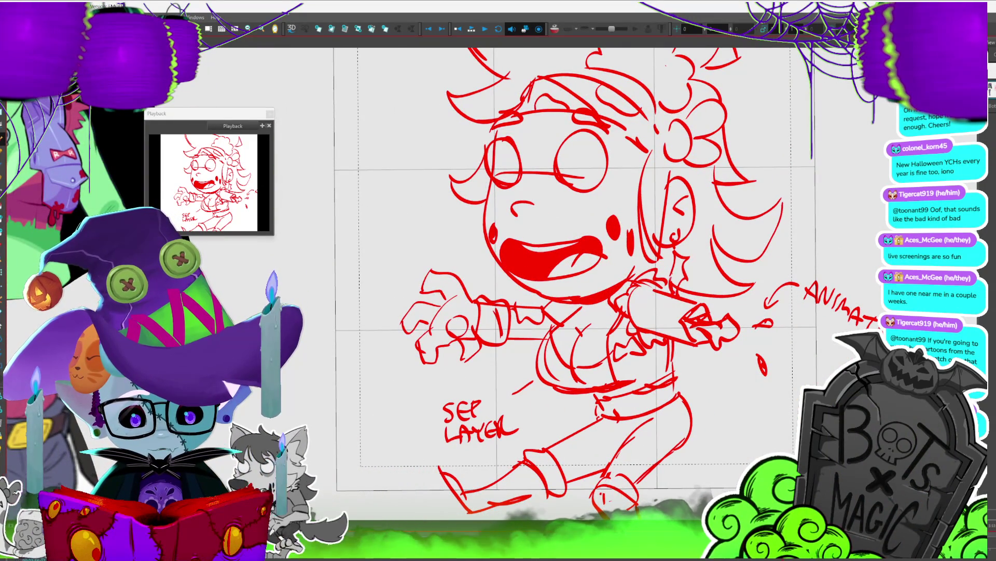
pyautogui.scroll(-3, 534, 294)
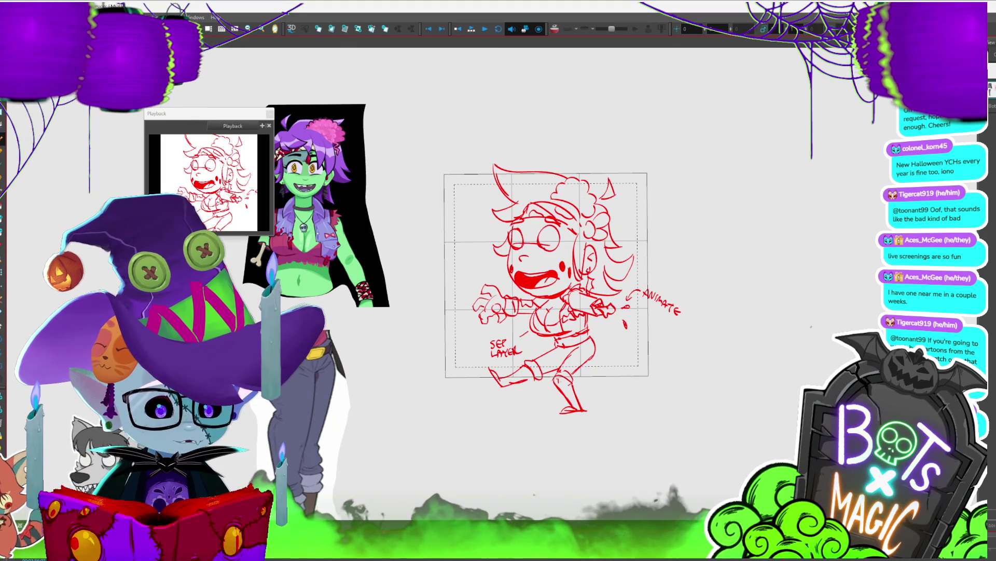
# Step: Save the project and zoom in on the sketch and colour reference
pyautogui.hotkey('ctrl', 's')
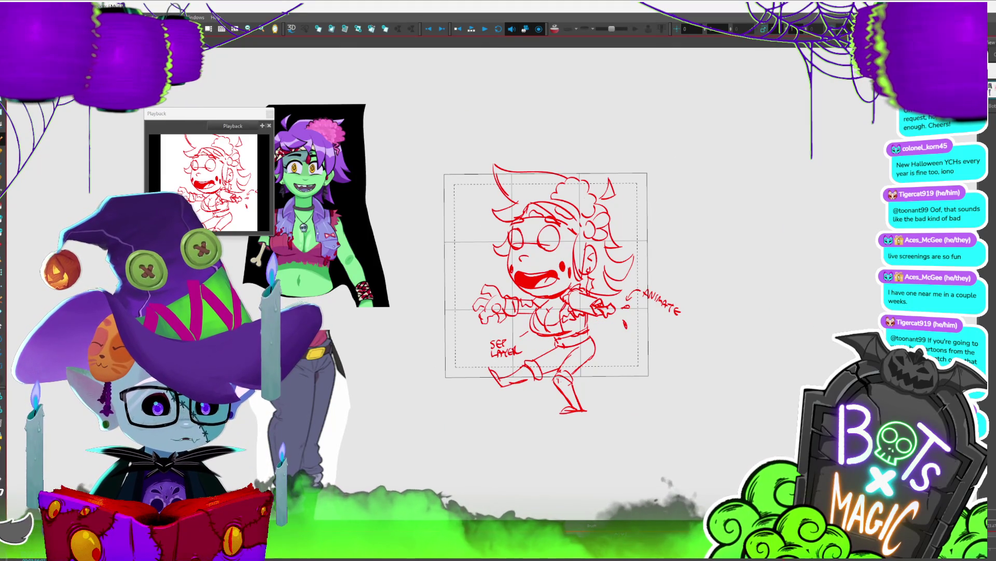
pyautogui.press('2')
pyautogui.press('2')
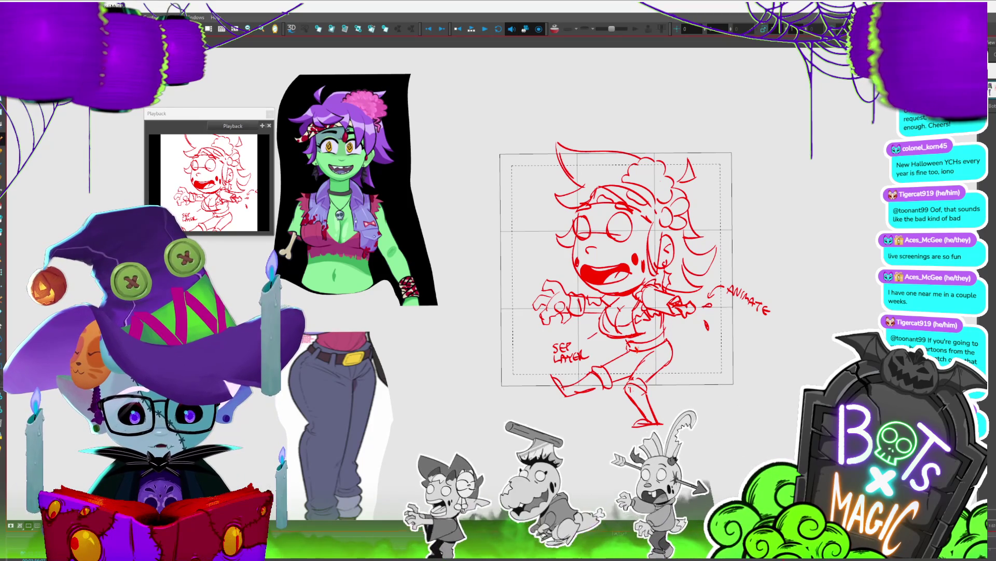
pyautogui.scroll(-2, 262, 339)
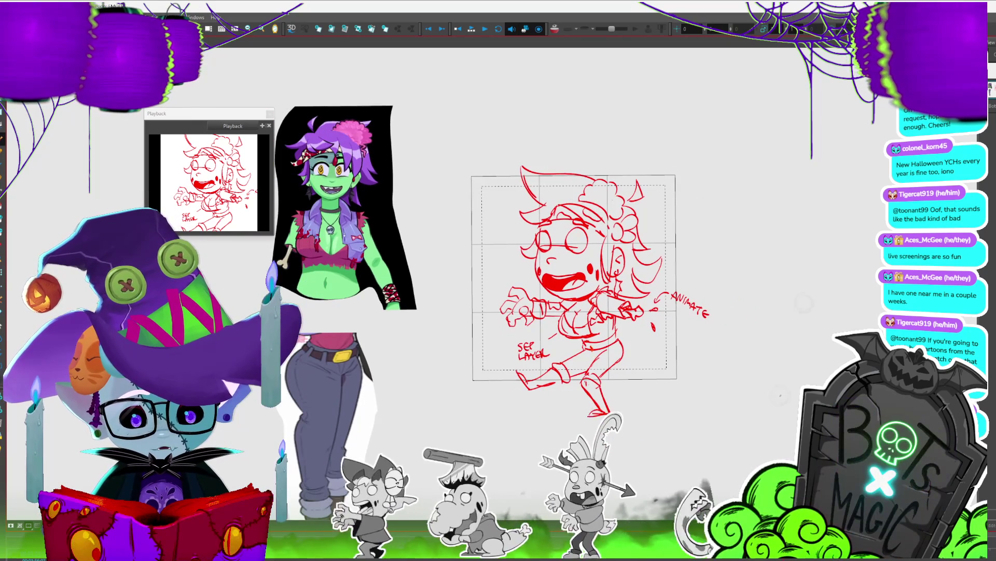
# Step: Flip the whole sketch horizontally several times to check it, ending in its original orientation
pyautogui.hotkey('ctrl', 'a')
pyautogui.press('4')
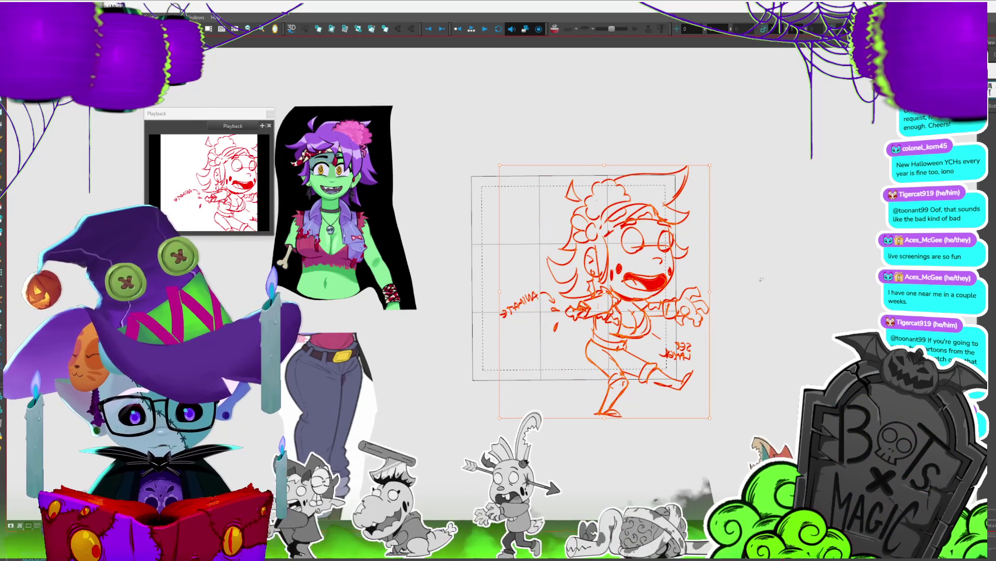
pyautogui.press('4')
pyautogui.press('4')
pyautogui.press('4')
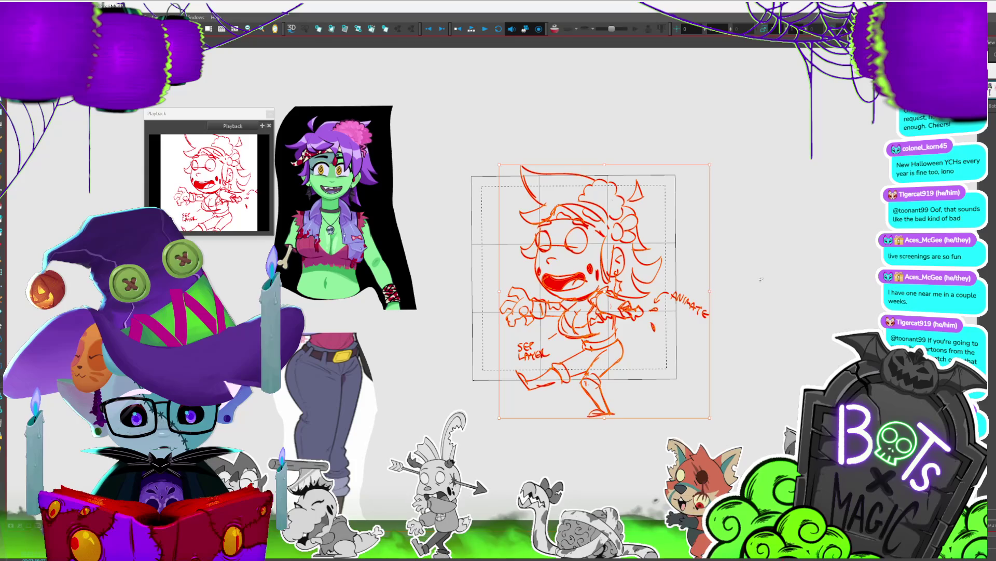
pyautogui.press('4')
pyautogui.press('4')
pyautogui.press('4')
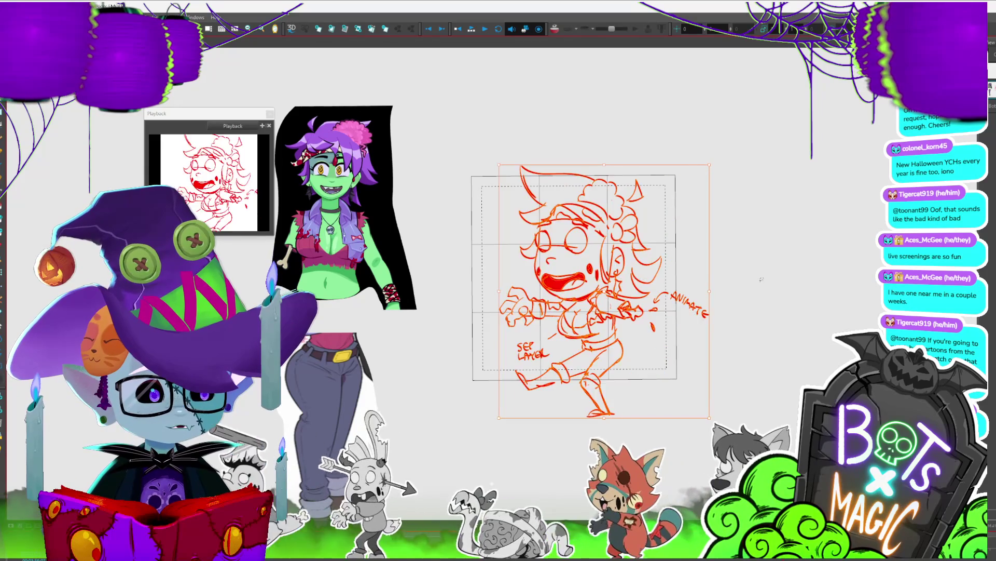
pyautogui.press('4')
pyautogui.press('4')
pyautogui.press('4')
pyautogui.press('4')
pyautogui.press('4')
pyautogui.press('4')
pyautogui.press('4')
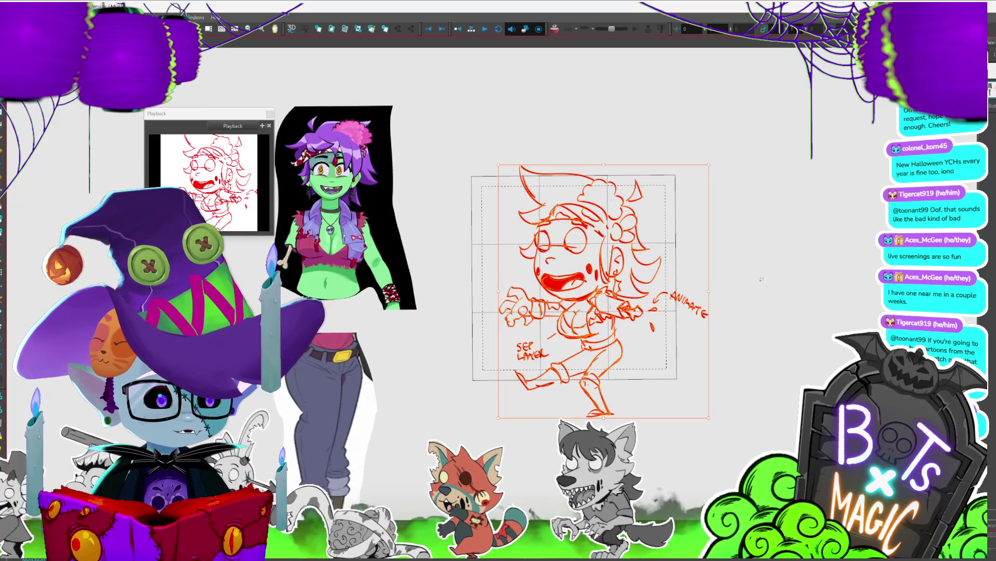
pyautogui.press('4')
pyautogui.press('4')
pyautogui.press('4')
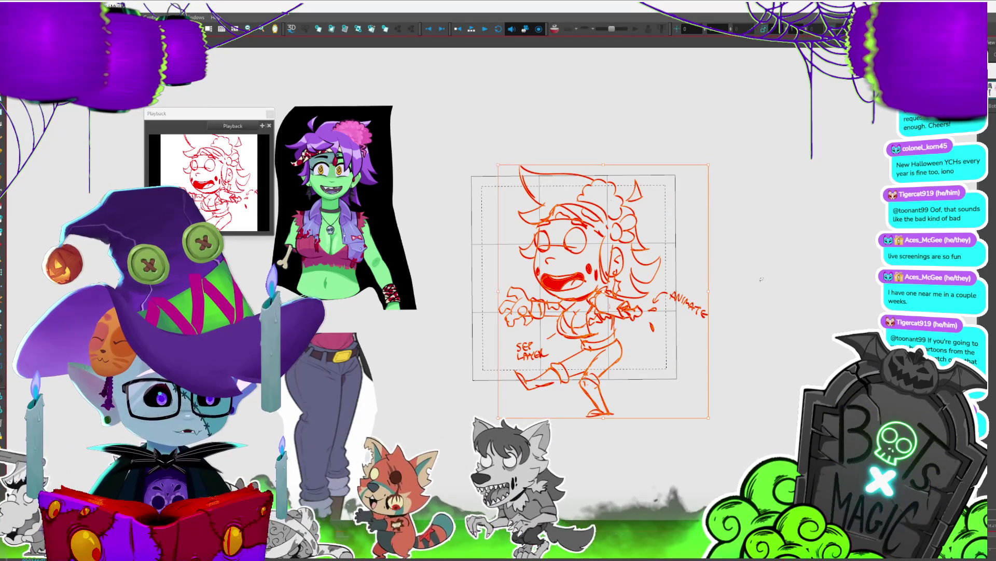
pyautogui.press('2')
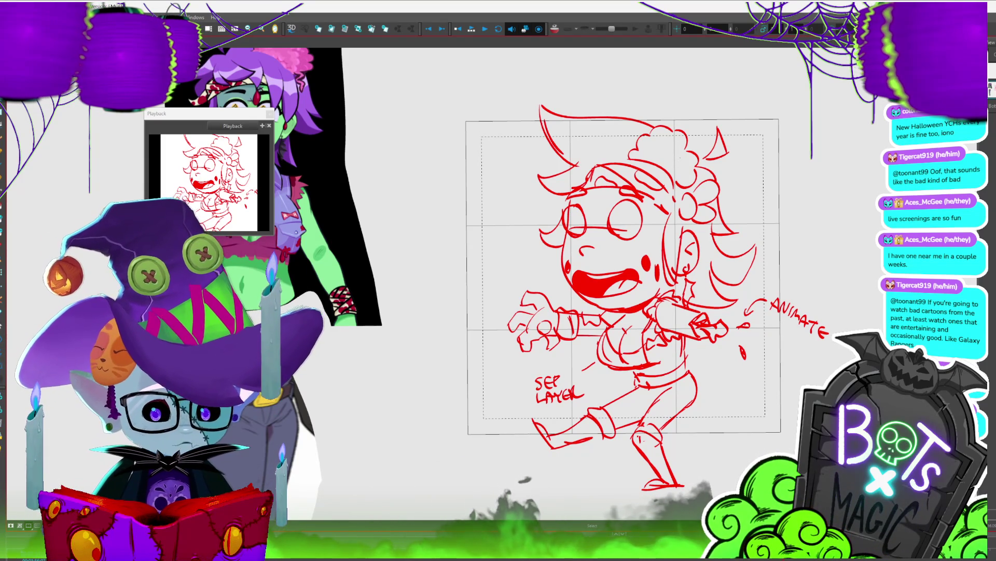
# Step: Add motion arcs left of the outstretched arm and delete the small S-shaped hair stroke
pyautogui.scroll(-3, 617, 276)
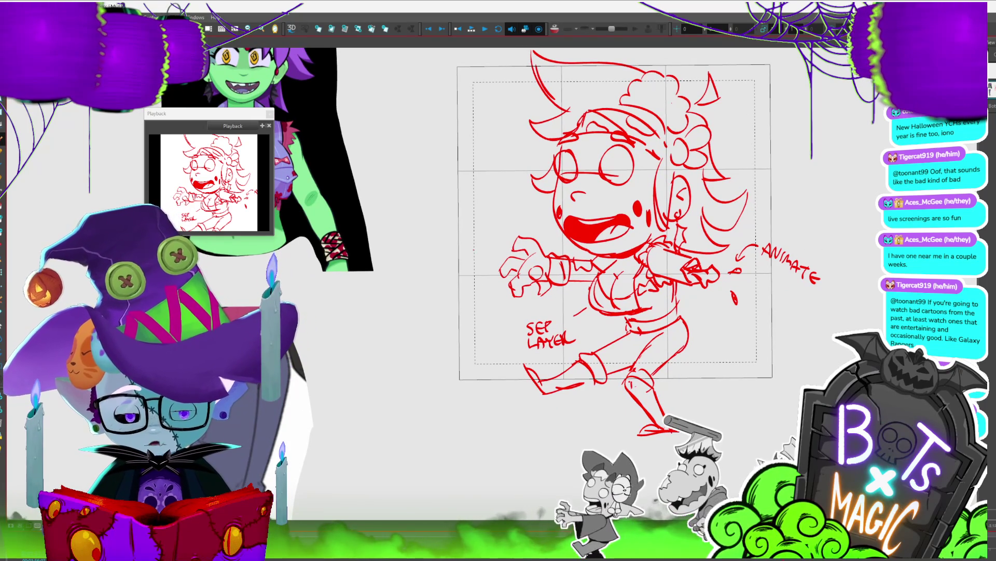
pyautogui.moveTo(490, 227); pyautogui.dragTo(478, 296)
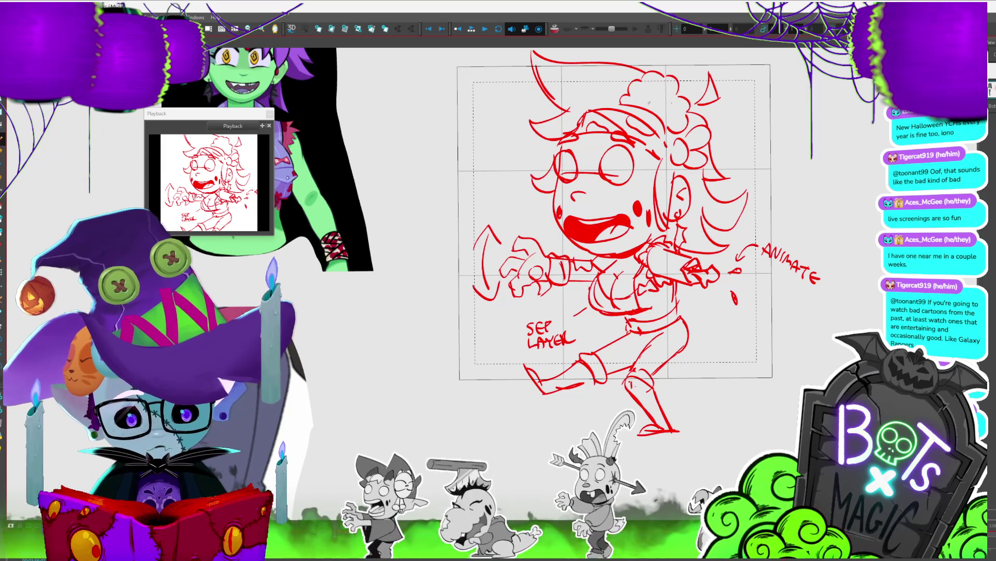
pyautogui.moveTo(613, 223); pyautogui.dragTo(705, 342)
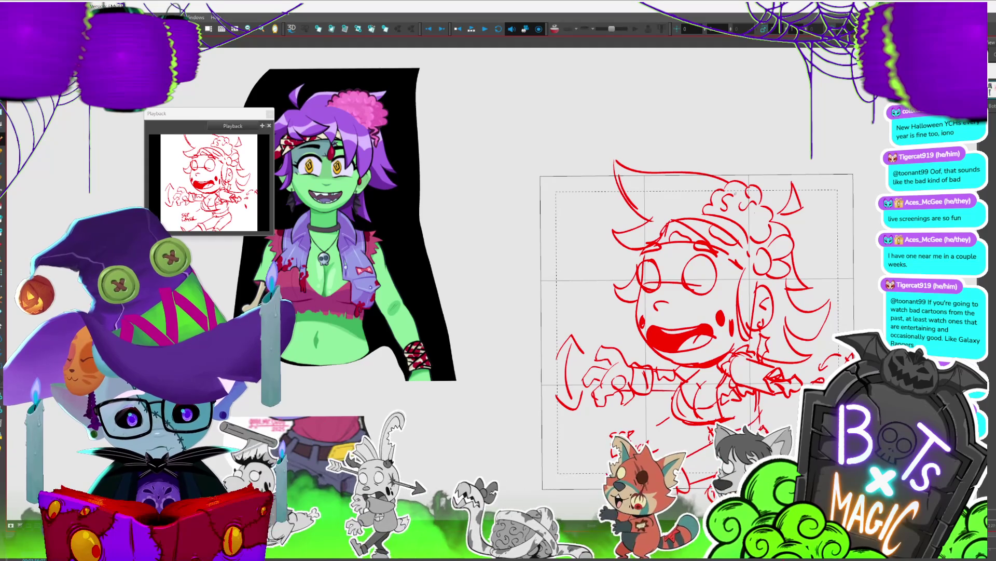
pyautogui.click(728, 202)
pyautogui.press('Delete')
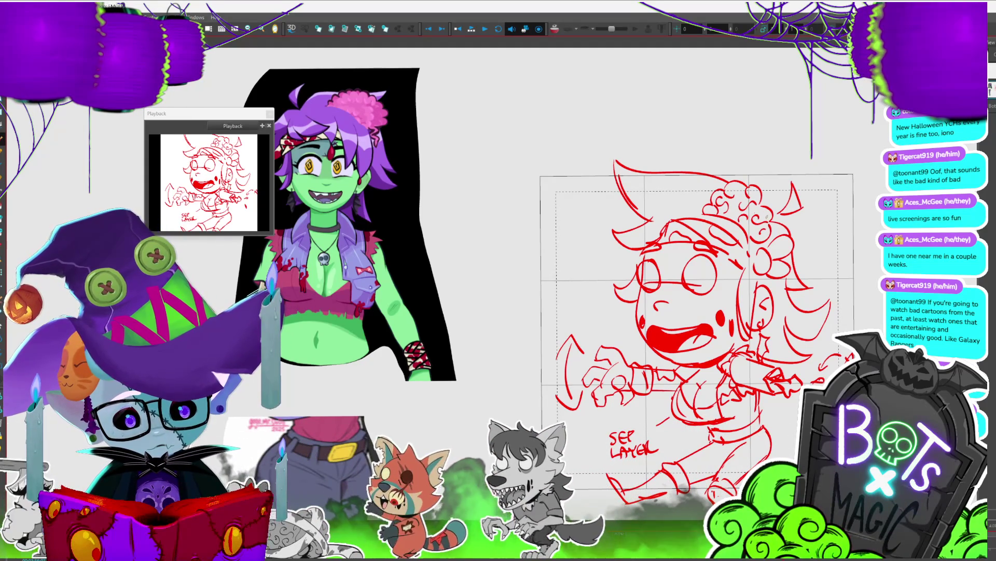
# Step: Draw a red belt line across the zombie girl's waist, redoing a first attempt
pyautogui.press('2')
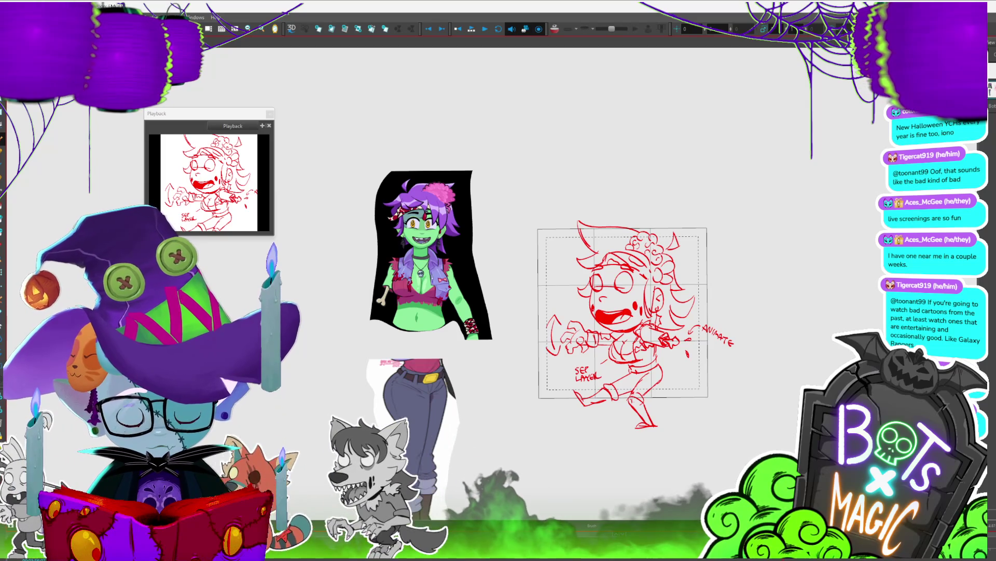
pyautogui.scroll(-2, 519, 285)
pyautogui.press('2')
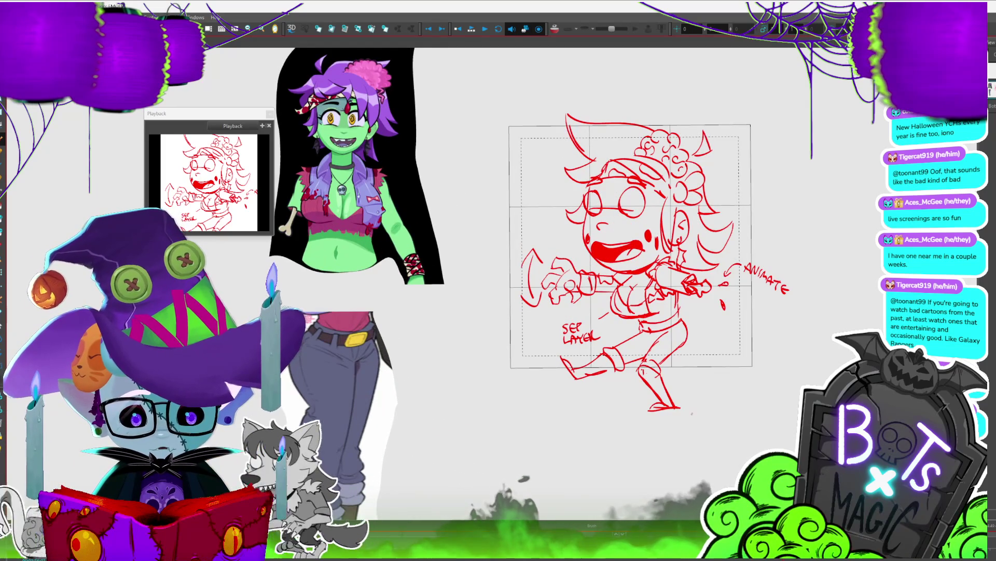
pyautogui.moveTo(639, 316)
pyautogui.mouseDown()
pyautogui.moveTo(662, 309)
pyautogui.moveTo(647, 314)
pyautogui.mouseUp()
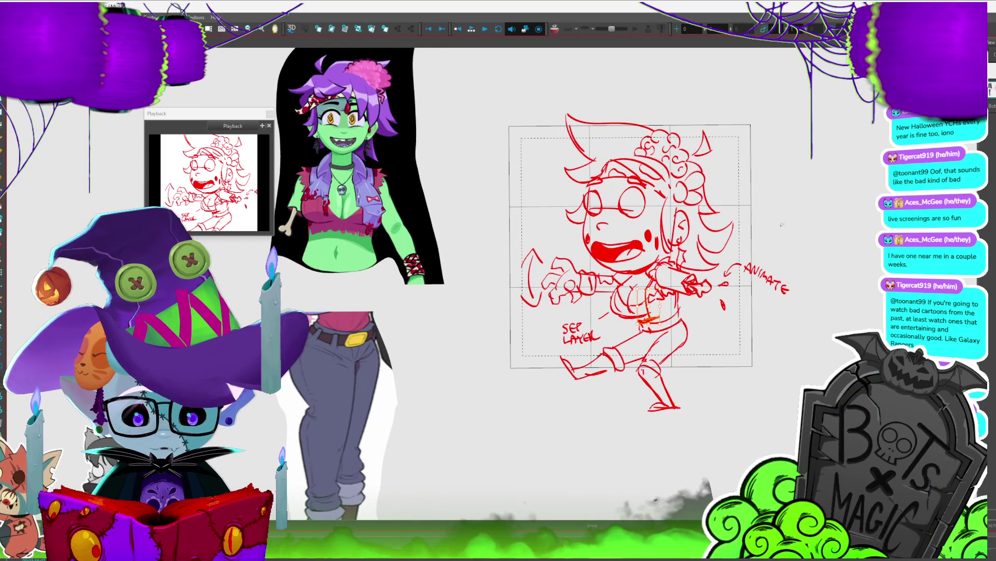
pyautogui.hotkey('ctrl', 'z')
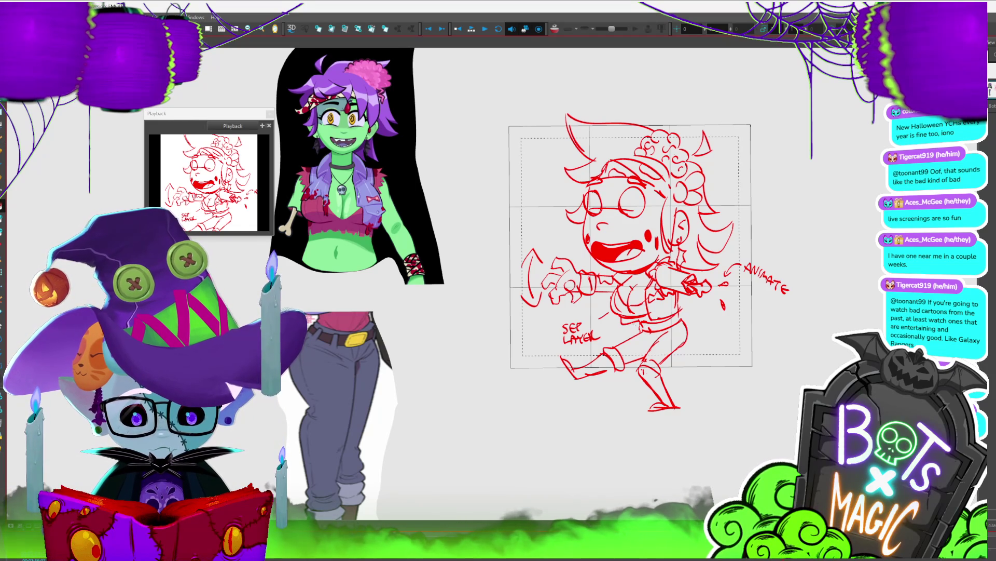
pyautogui.moveTo(622, 320); pyautogui.dragTo(641, 318)
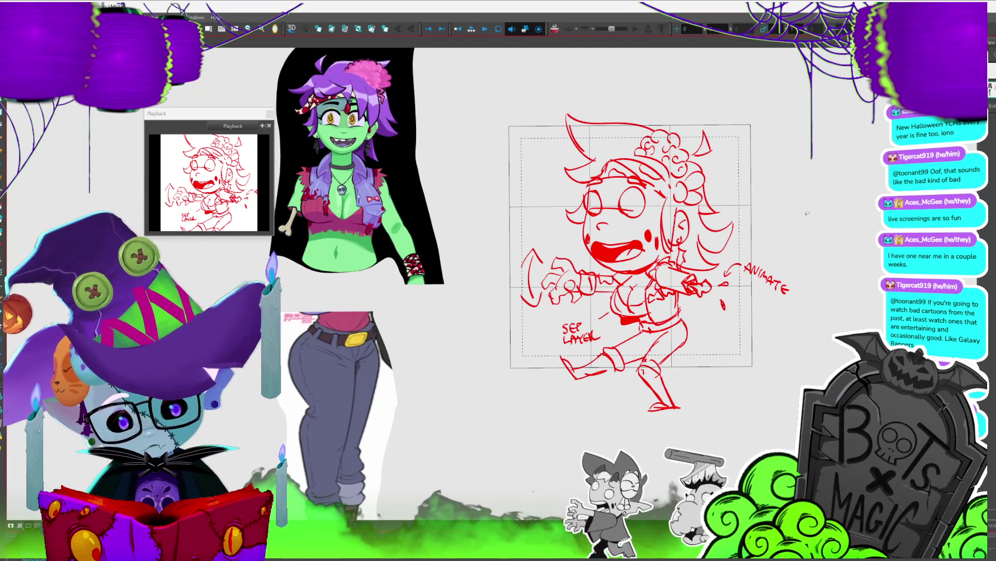
pyautogui.moveTo(807, 212); pyautogui.dragTo(790, 210)
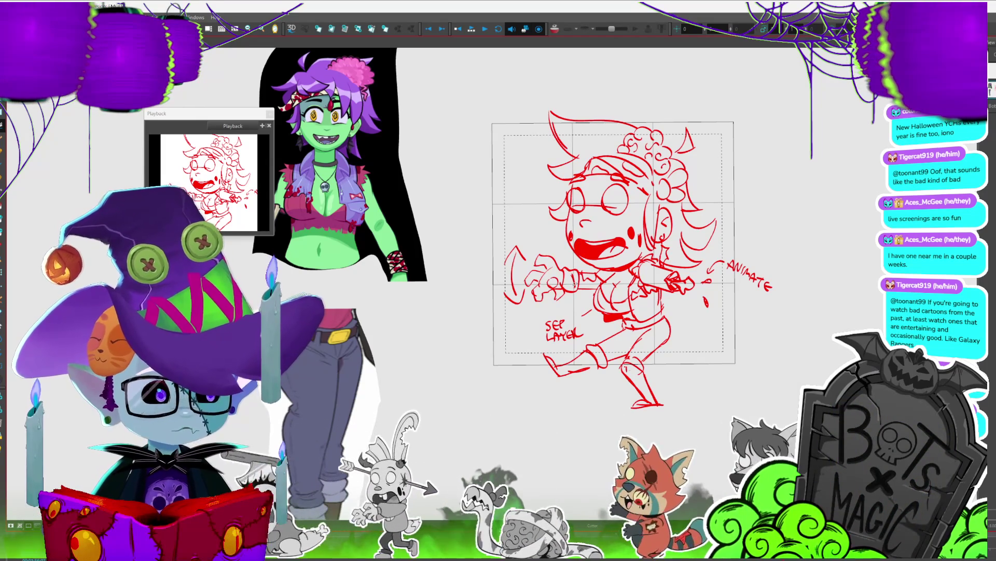
pyautogui.moveTo(575, 285); pyautogui.dragTo(561, 289)
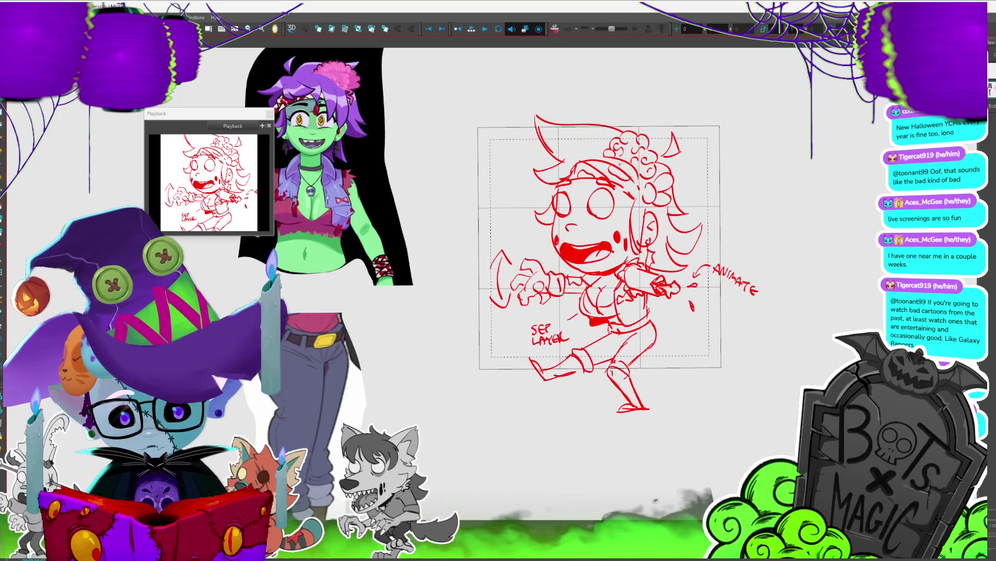
pyautogui.moveTo(753, 255); pyautogui.dragTo(806, 274)
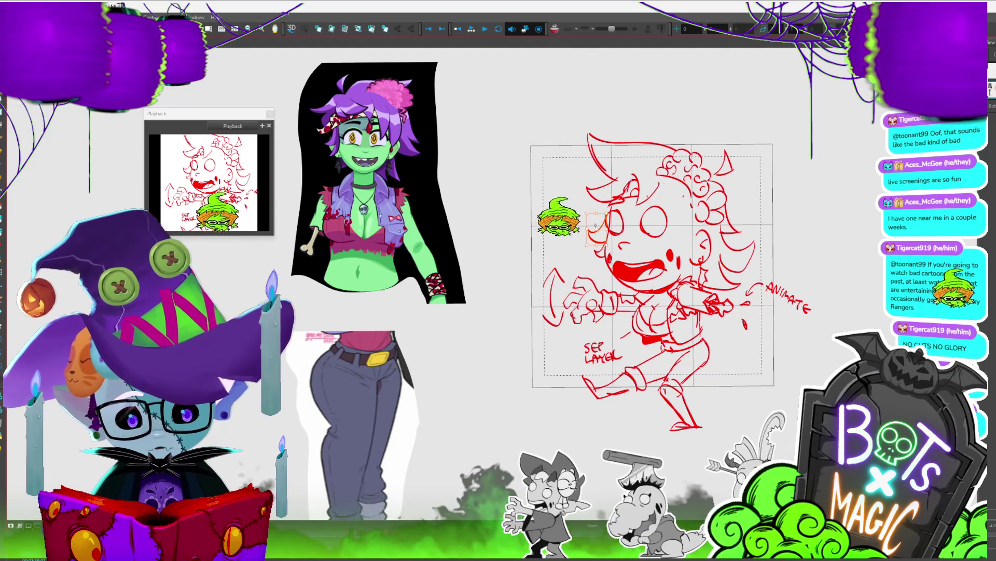
pyautogui.click(594, 220)
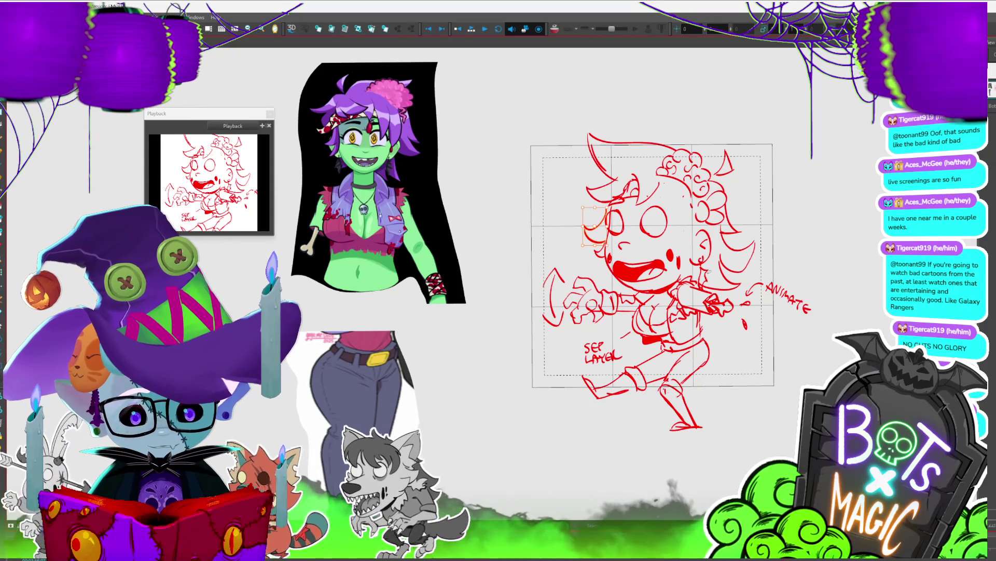
pyautogui.click(878, 151)
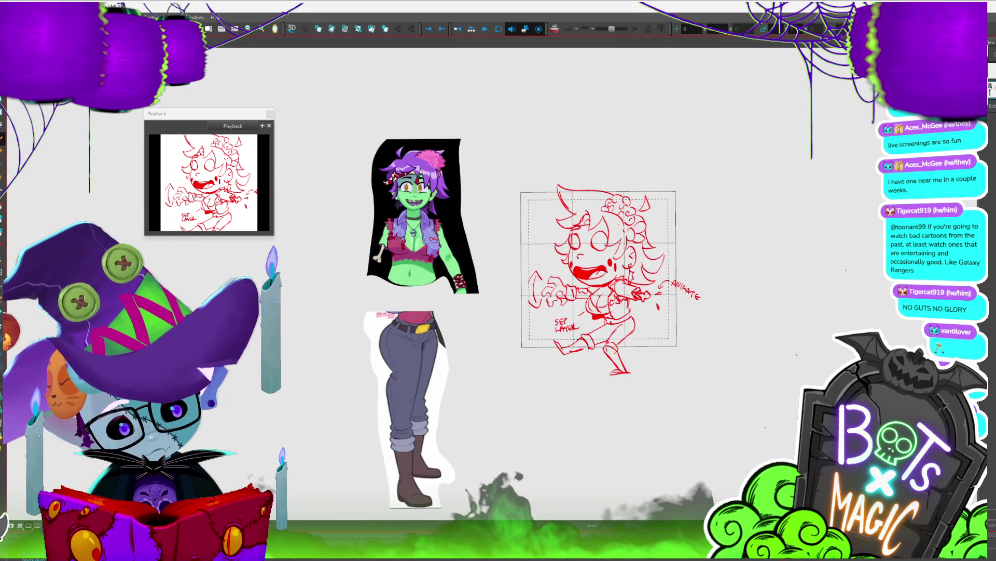
# Step: Rotate and nudge the curly hair strokes slightly with the corner handle, then reselect them
pyautogui.scroll(1, 513, 202)
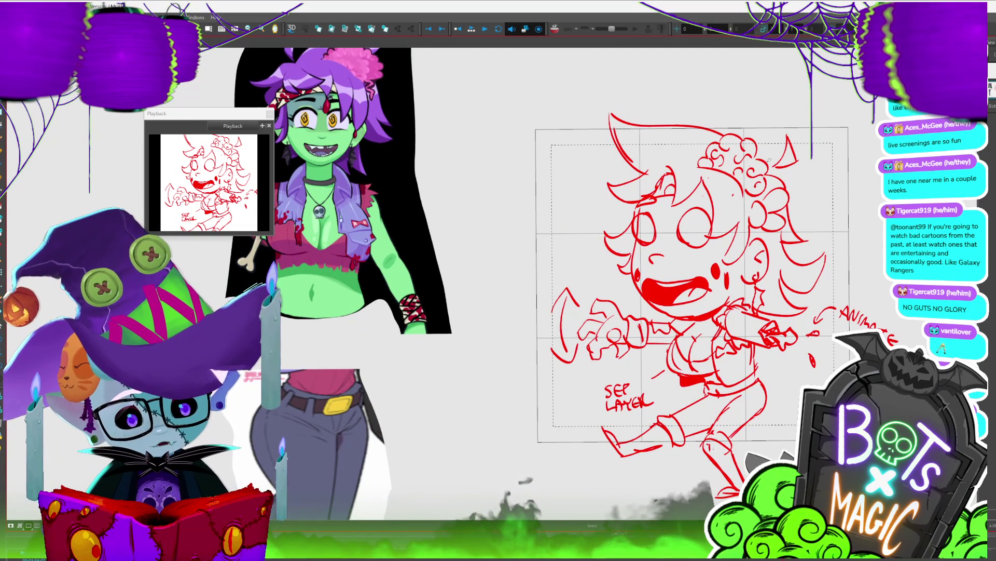
pyautogui.moveTo(775, 137); pyautogui.dragTo(787, 132)
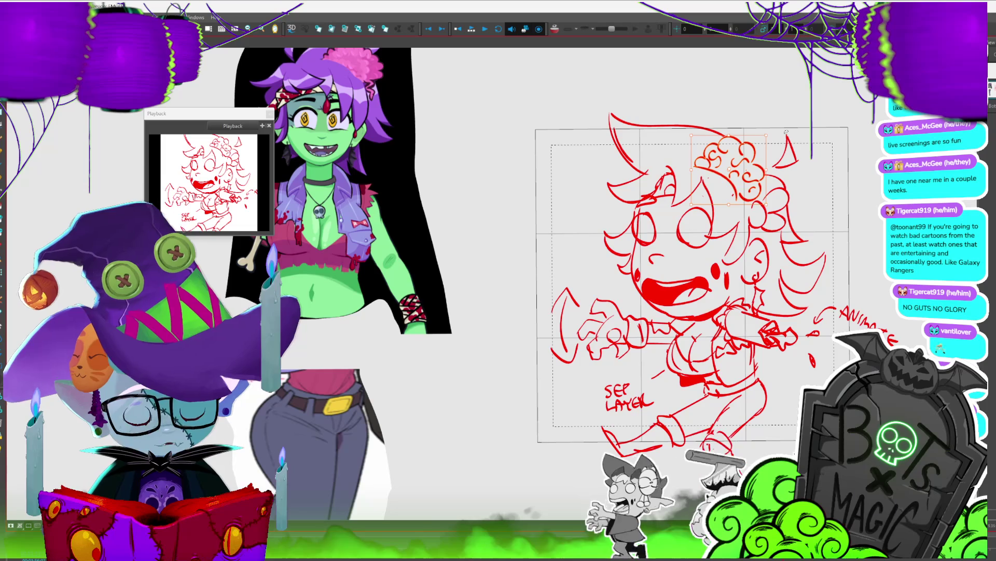
pyautogui.press('Escape')
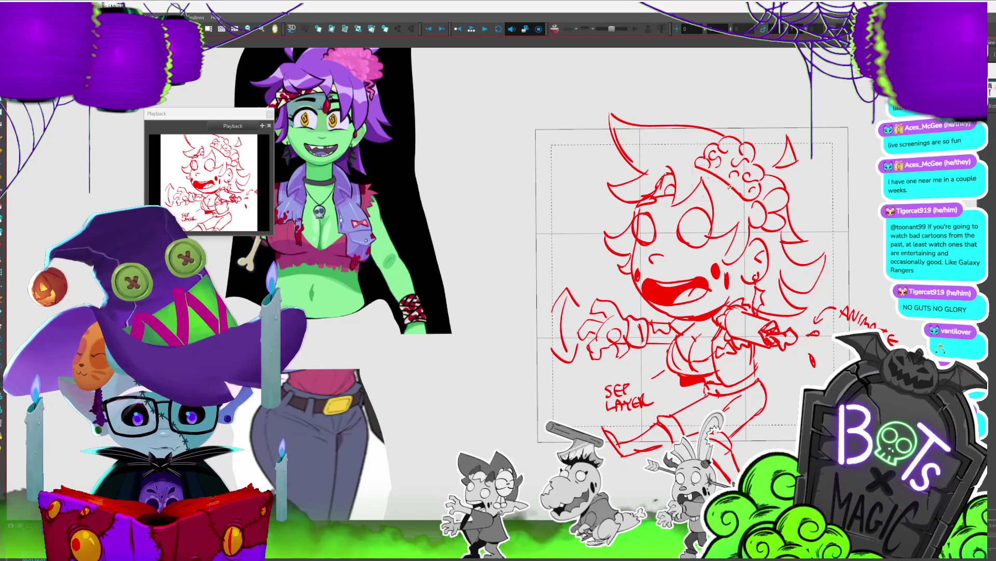
pyautogui.click(720, 199)
pyautogui.scroll(-3, 443, 216)
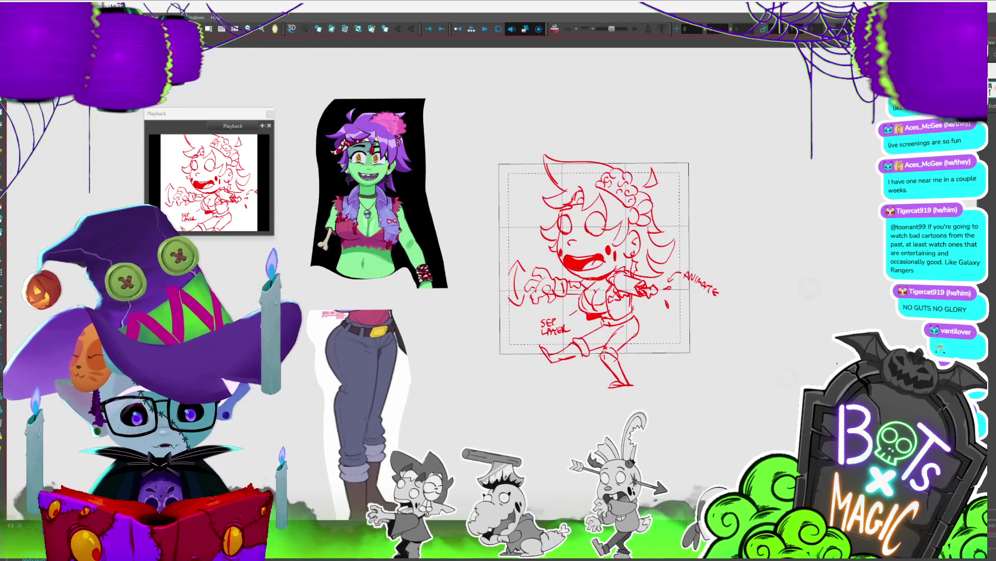
pyautogui.scroll(3, 702, 382)
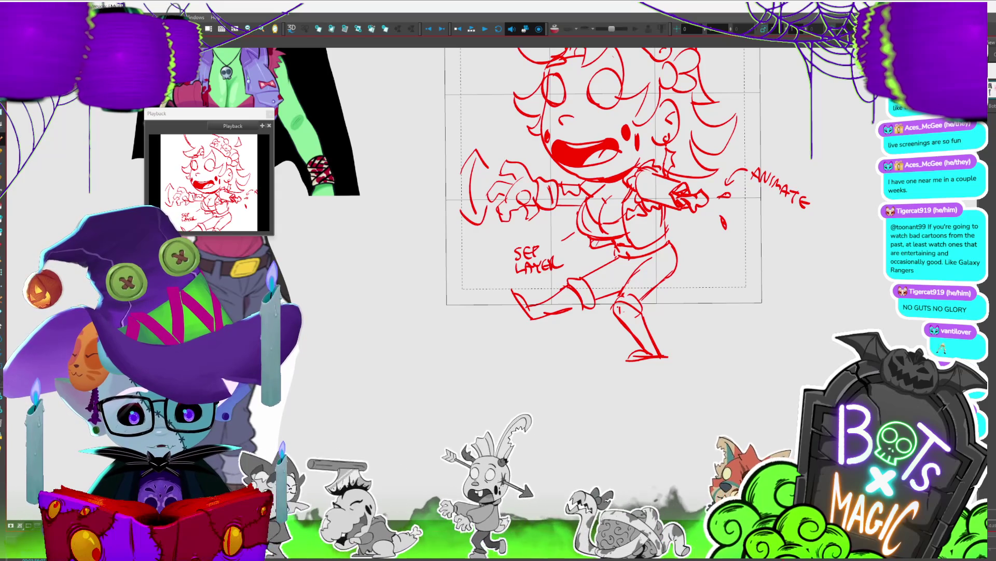
pyautogui.scroll(1, 604, 208)
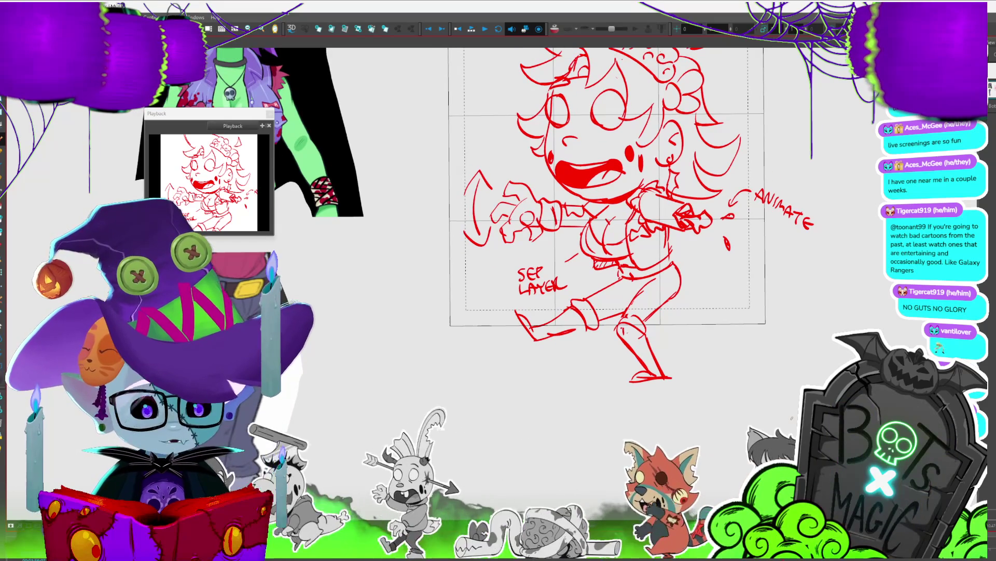
pyautogui.scroll(-2, 623, 324)
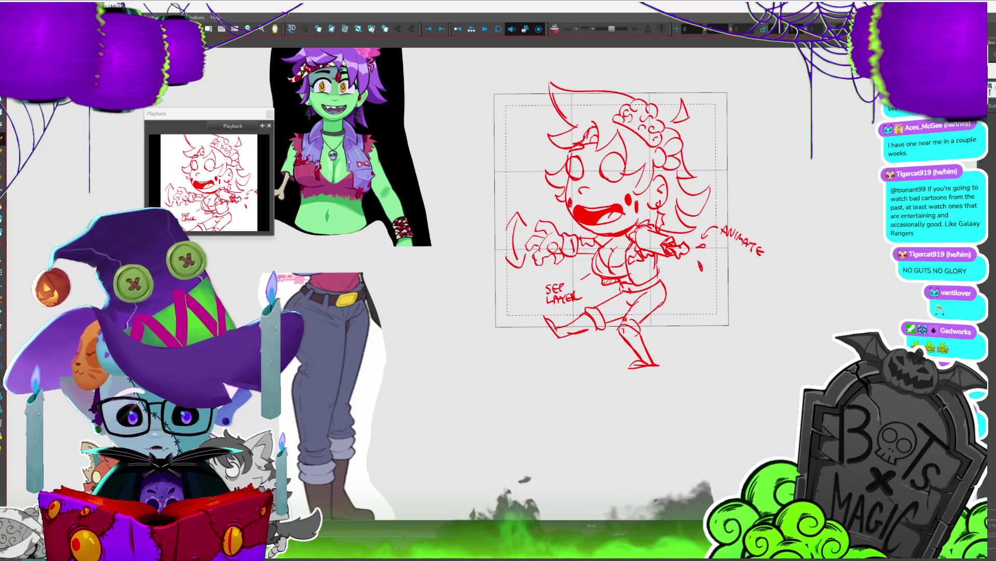
pyautogui.scroll(2, 612, 233)
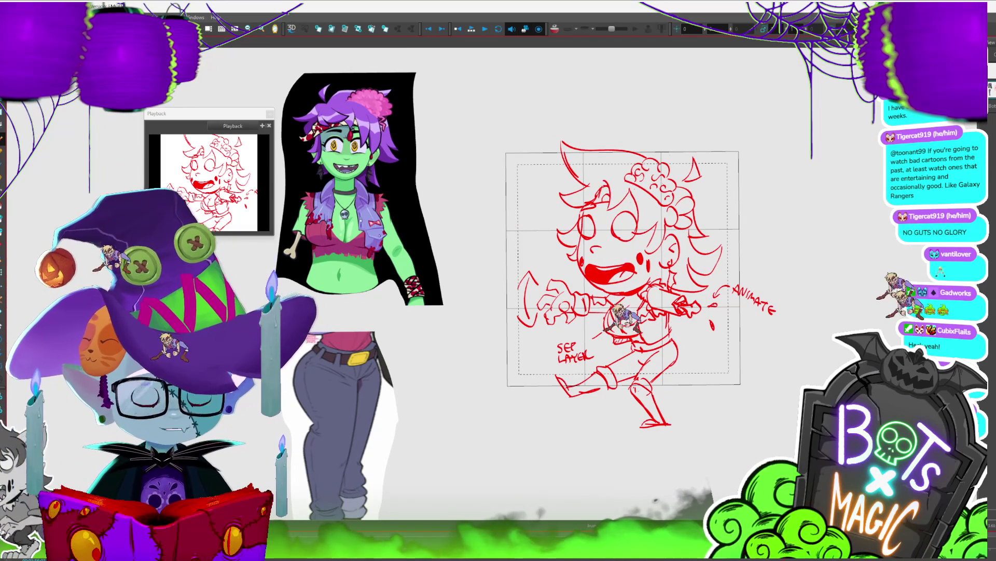
pyautogui.scroll(2, 623, 323)
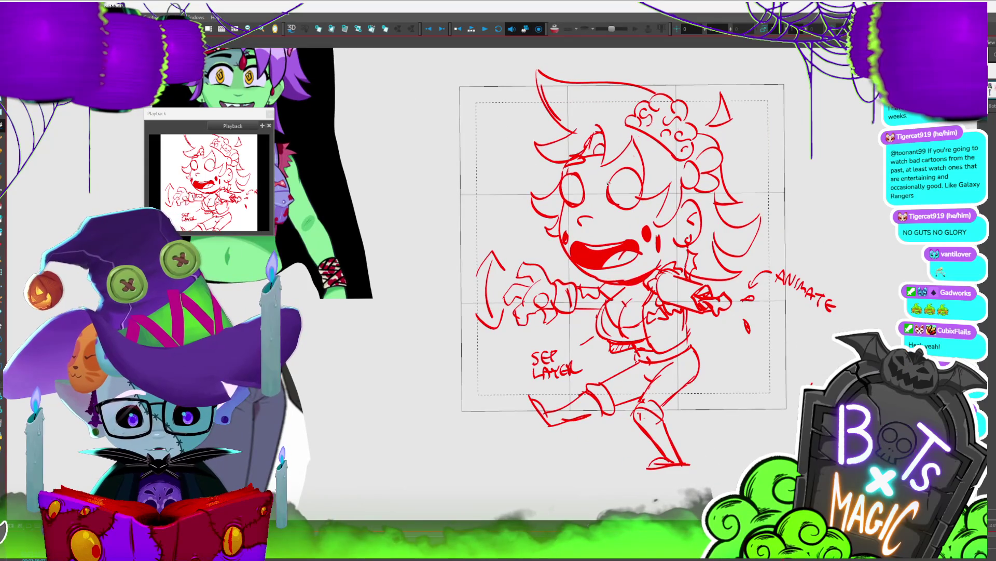
# Step: Add a small mark under the left eye and test-flip the whole sketch, then flip it back
pyautogui.moveTo(578, 221); pyautogui.dragTo(587, 218)
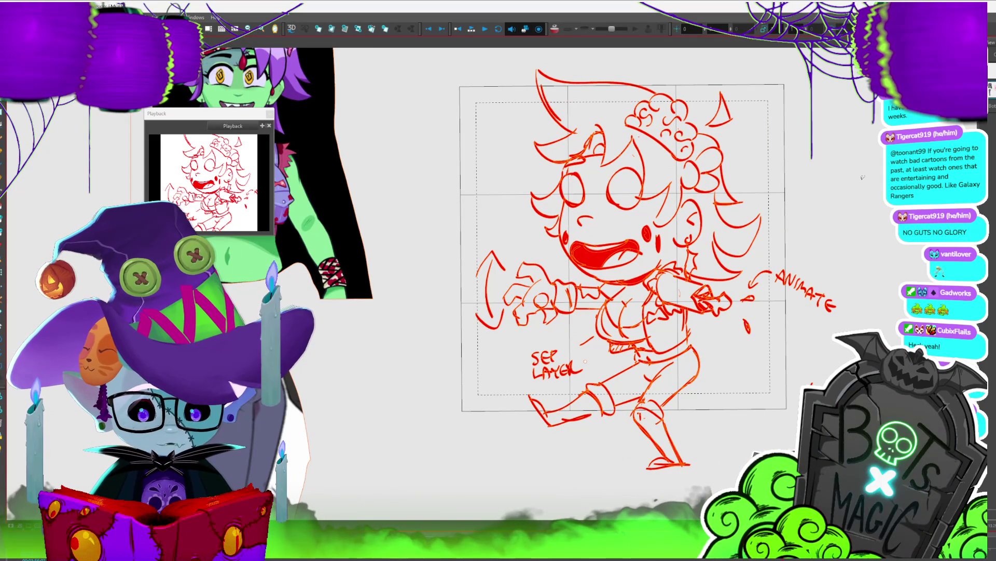
pyautogui.scroll(-2, 586, 360)
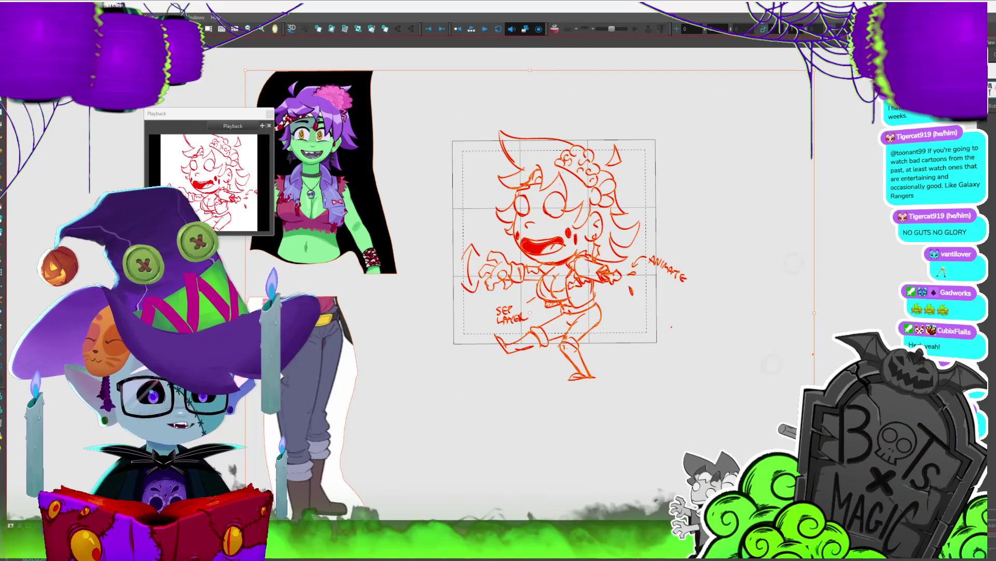
pyautogui.moveTo(799, 228)
pyautogui.mouseDown()
pyautogui.moveTo(794, 290)
pyautogui.moveTo(585, 88)
pyautogui.moveTo(753, 171)
pyautogui.mouseUp()
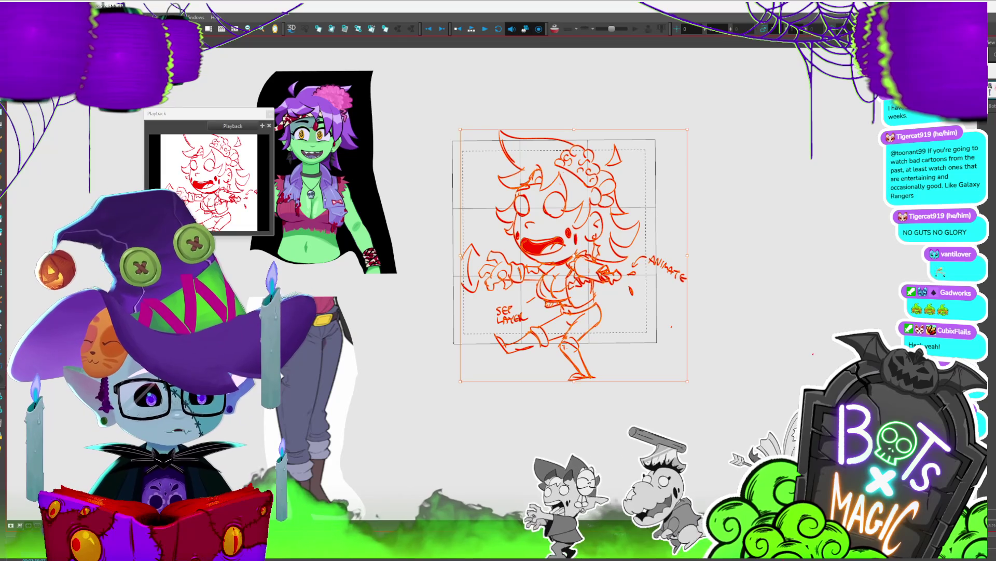
pyautogui.press('4')
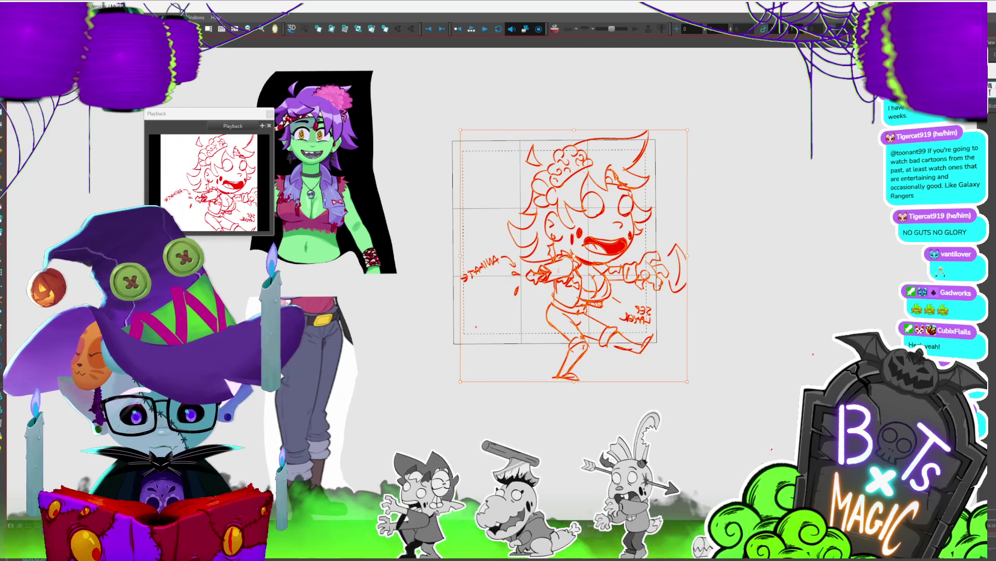
pyautogui.press('4')
pyautogui.press('4')
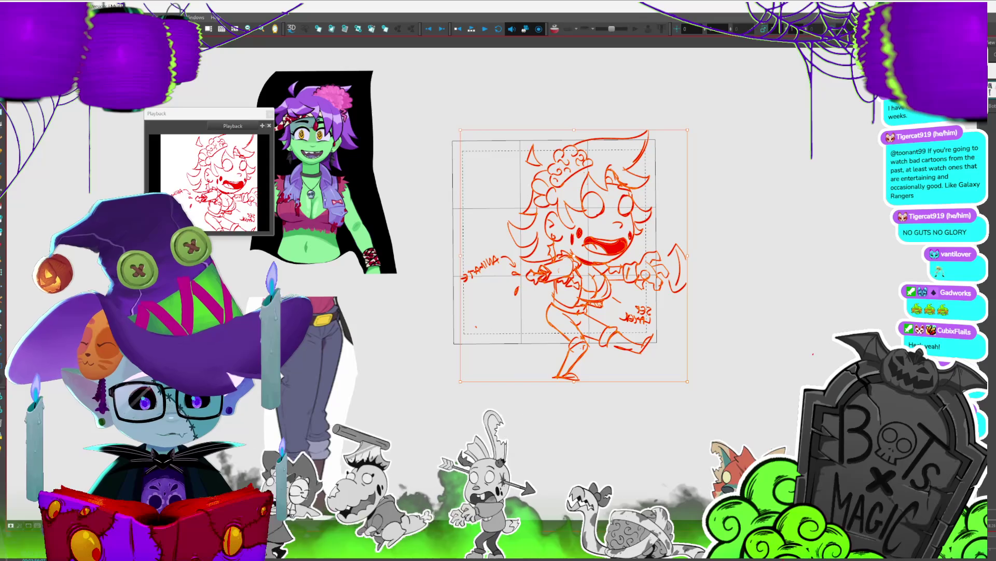
pyautogui.hotkey('alt', 'b')
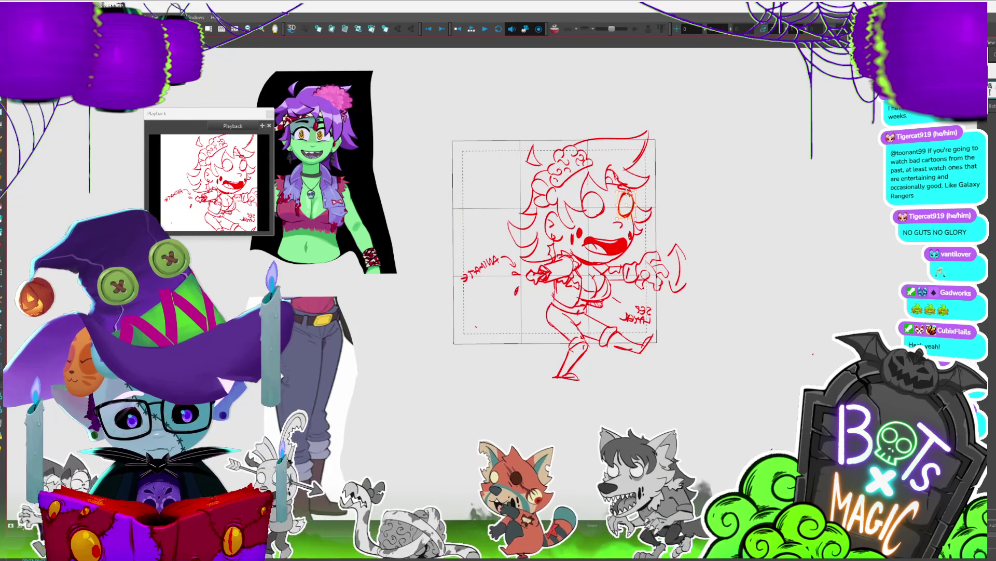
# Step: Add two short hair strokes at the upper right of the head
pyautogui.click(600, 210)
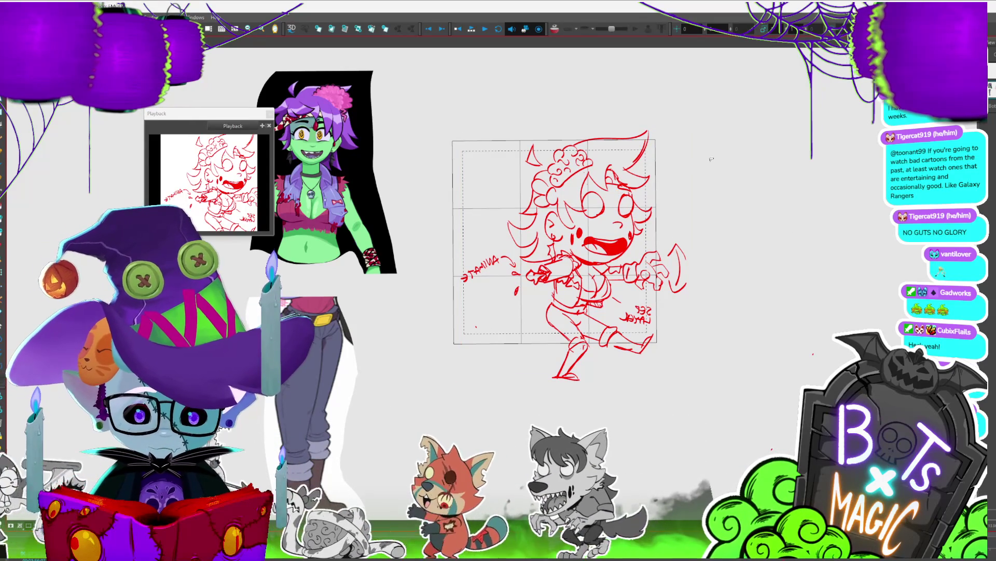
pyautogui.press('Escape')
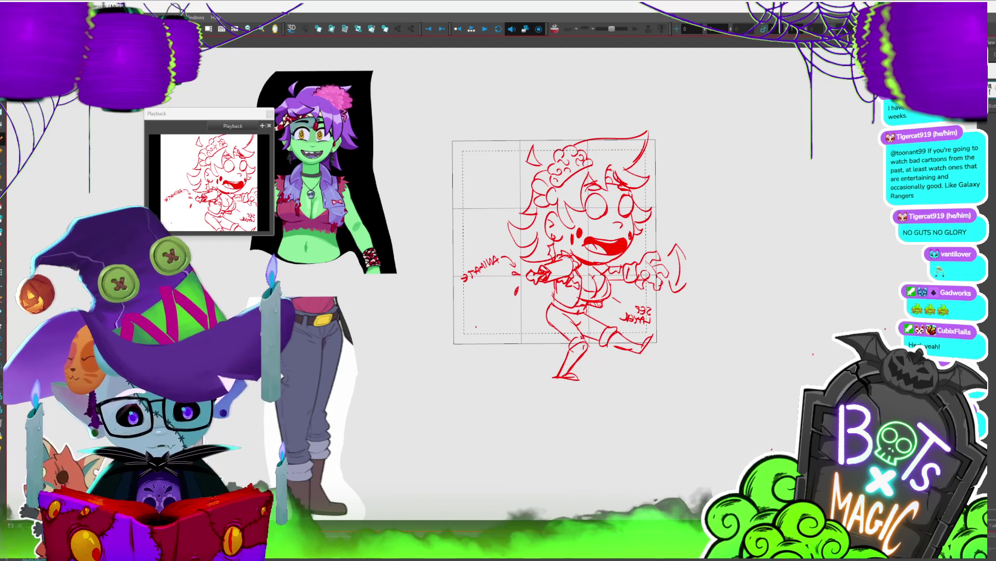
pyautogui.scroll(1, 426, 212)
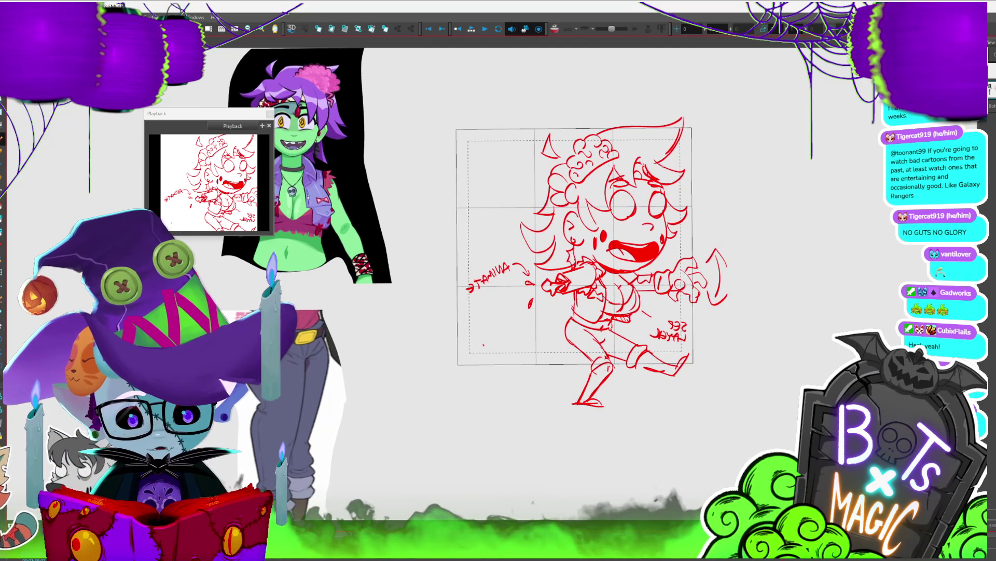
pyautogui.moveTo(673, 156); pyautogui.dragTo(696, 166)
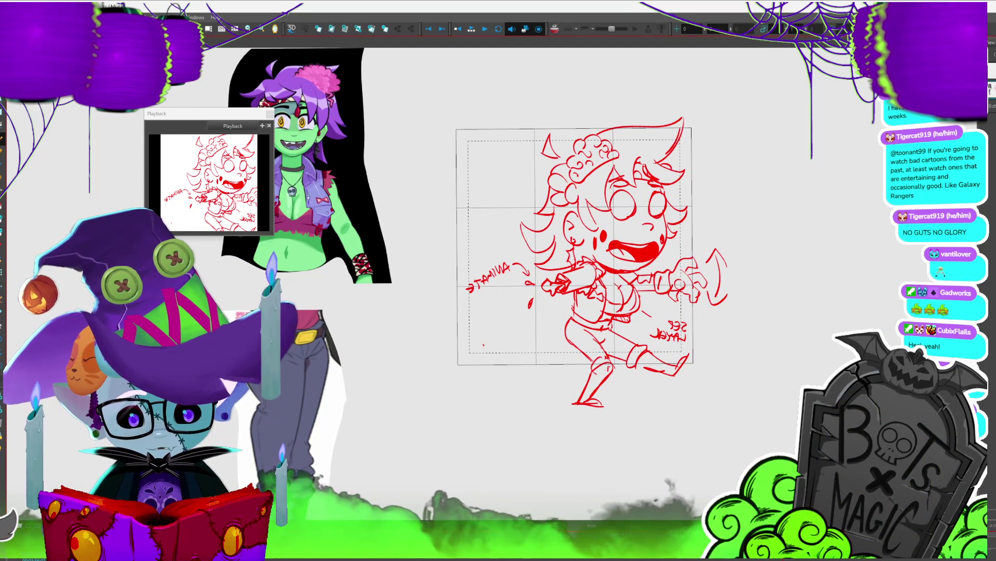
pyautogui.scroll(-1, 511, 274)
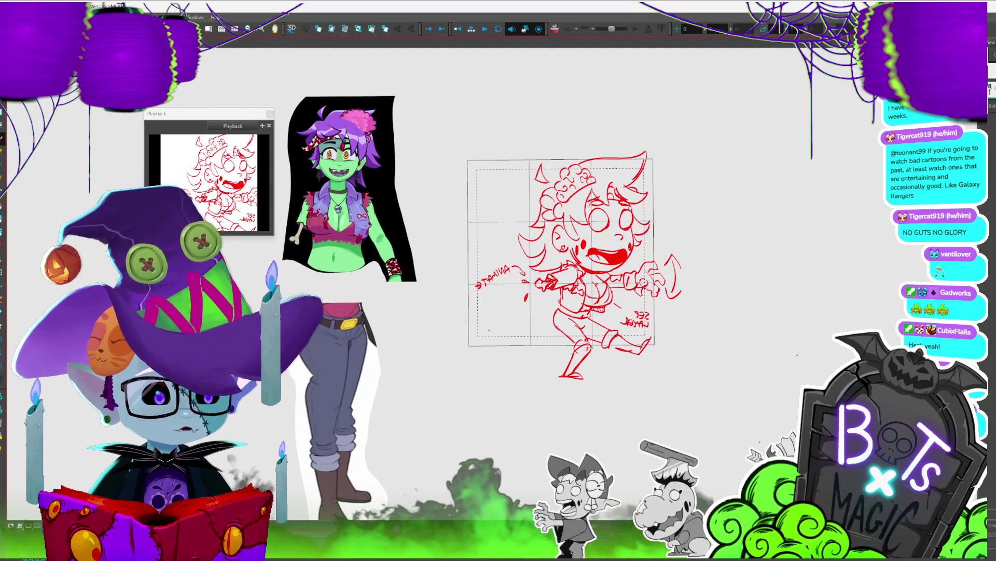
pyautogui.scroll(3, 489, 279)
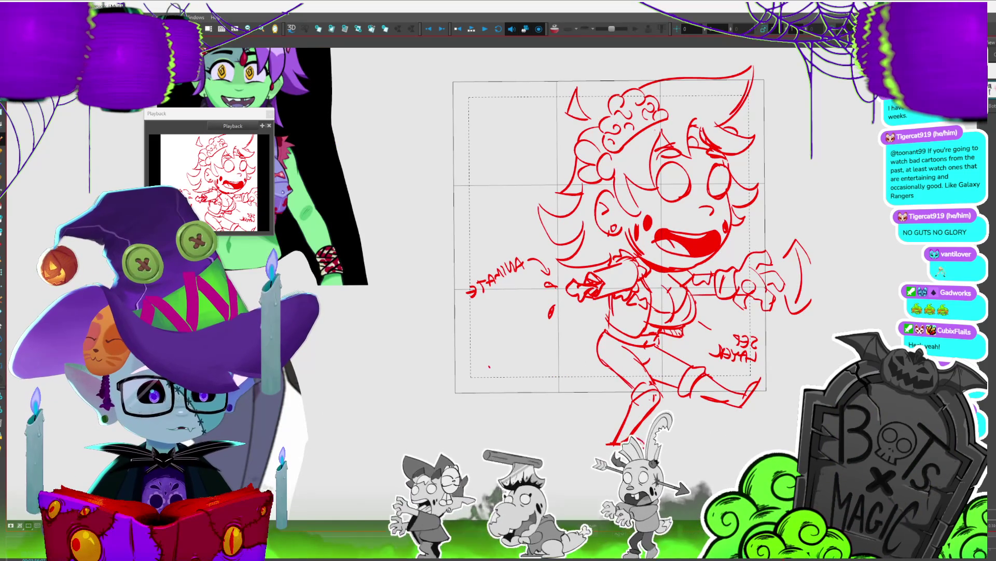
pyautogui.moveTo(608, 234)
pyautogui.mouseDown()
pyautogui.moveTo(560, 222)
pyautogui.moveTo(572, 226)
pyautogui.mouseUp()
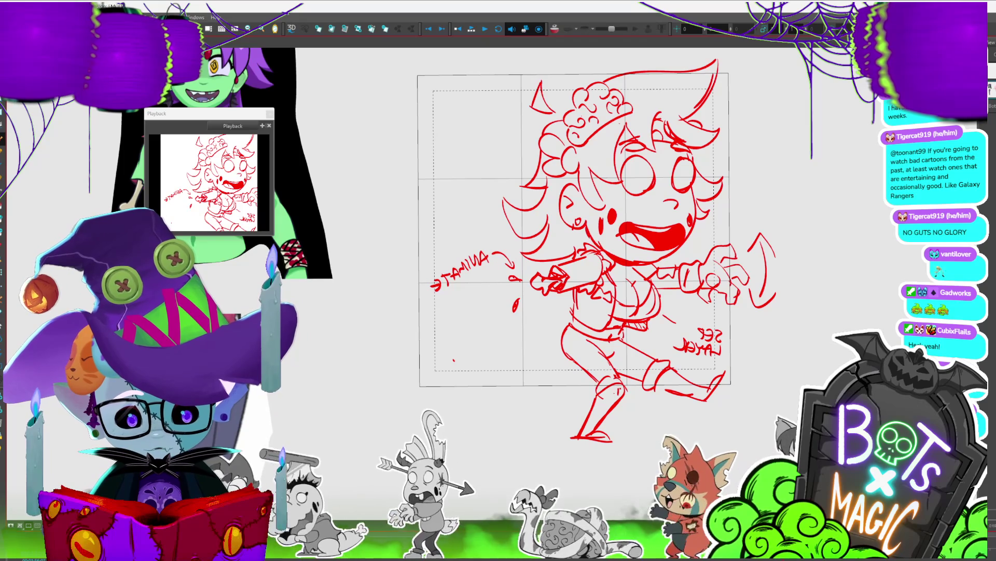
# Step: Mirror the entire sketch horizontally so the notes read correctly, then deselect it
pyautogui.press('2')
pyautogui.press('2')
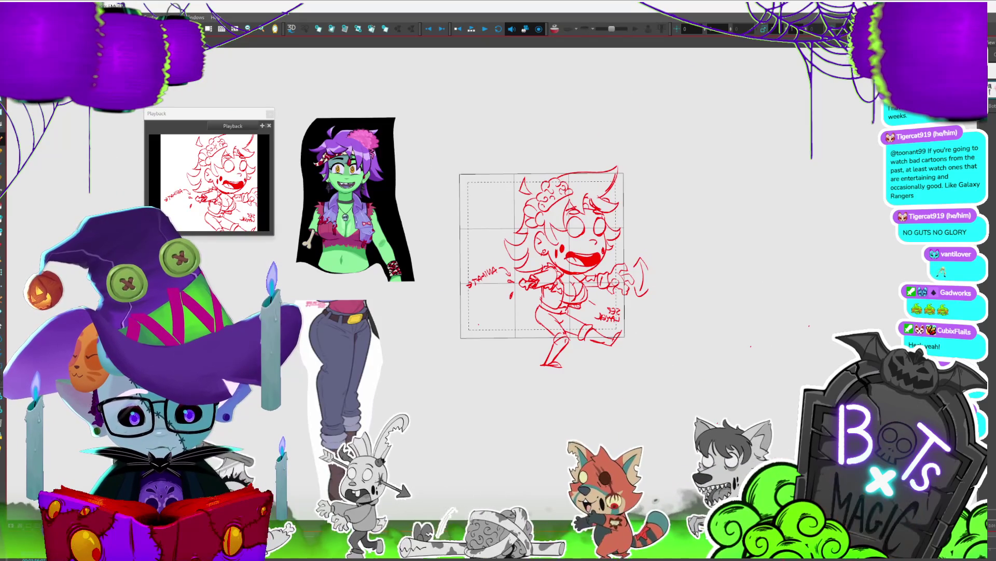
pyautogui.hotkey('ctrl', 'a')
pyautogui.press('4')
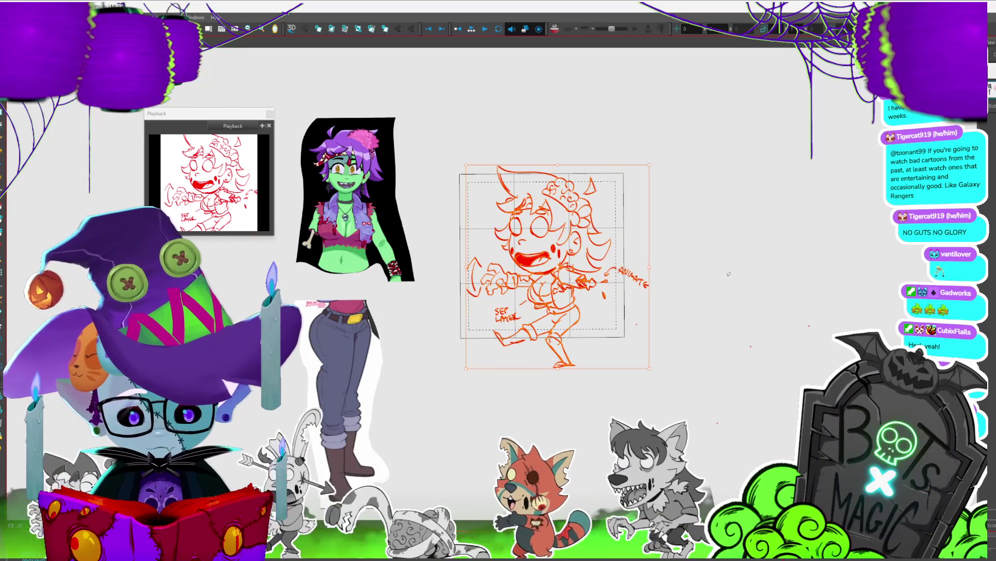
pyautogui.hotkey('ctrl', 'shift', 'a')
# Step: Recentre the view on the sketch and select the lower leg strokes
pyautogui.press('1')
pyautogui.press('1')
pyautogui.moveTo(519, 231)
pyautogui.mouseDown()
pyautogui.moveTo(595, 224)
pyautogui.moveTo(656, 247)
pyautogui.moveTo(667, 236)
pyautogui.moveTo(649, 228)
pyautogui.moveTo(675, 223)
pyautogui.moveTo(643, 243)
pyautogui.moveTo(677, 214)
pyautogui.moveTo(681, 222)
pyautogui.mouseUp()
pyautogui.press('Escape')
pyautogui.press('2')
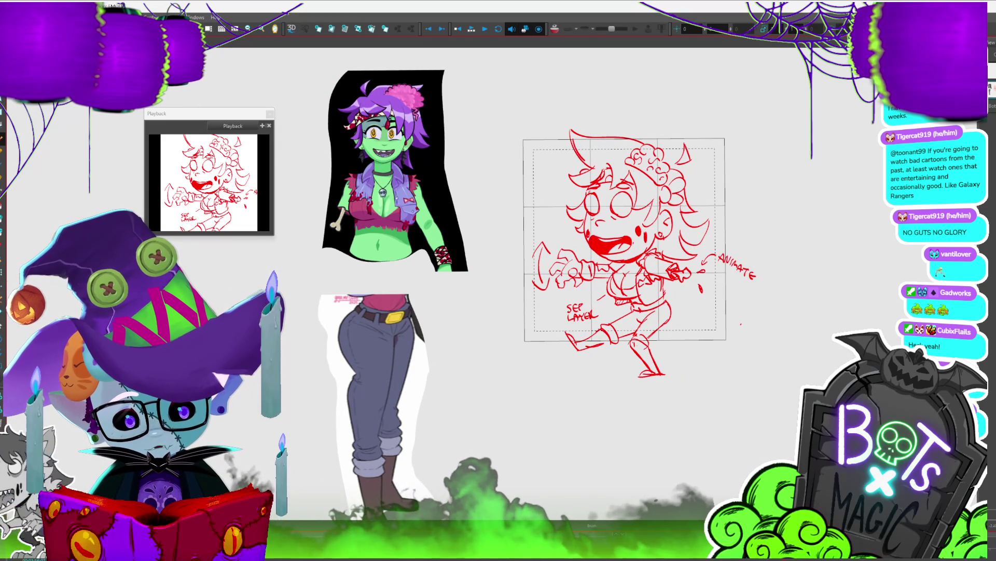
pyautogui.moveTo(519, 260); pyautogui.dragTo(561, 270)
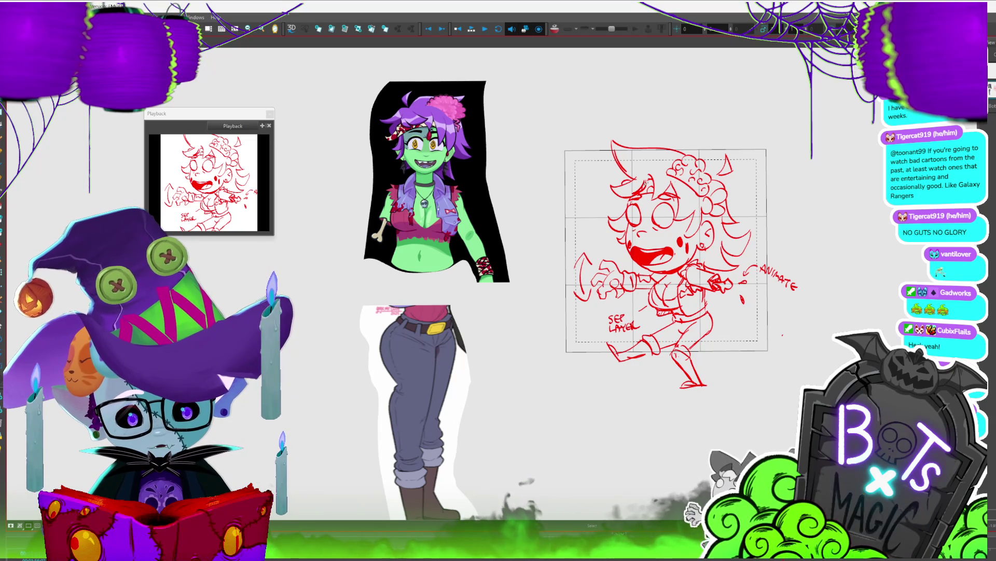
pyautogui.moveTo(623, 259); pyautogui.dragTo(571, 253)
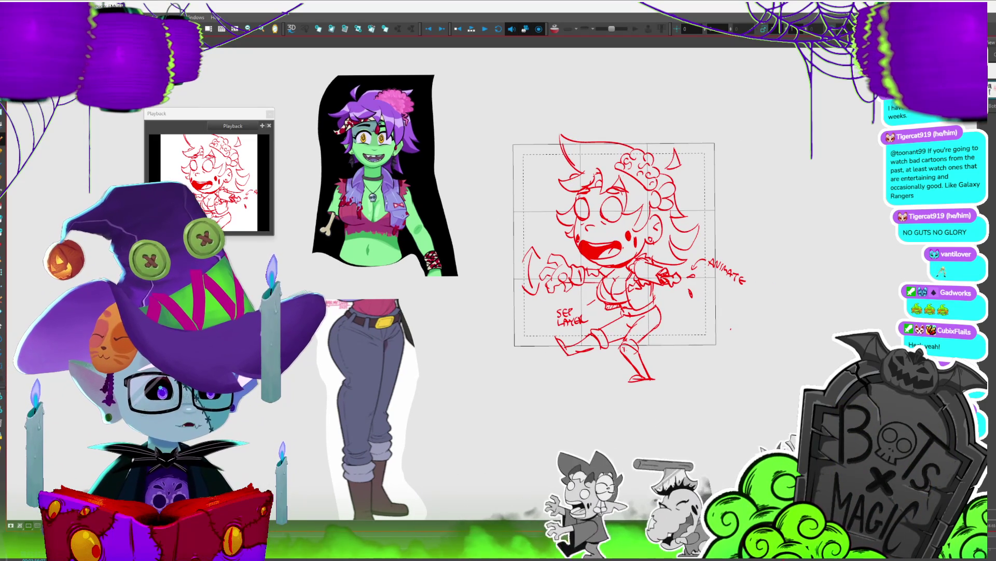
pyautogui.press('2')
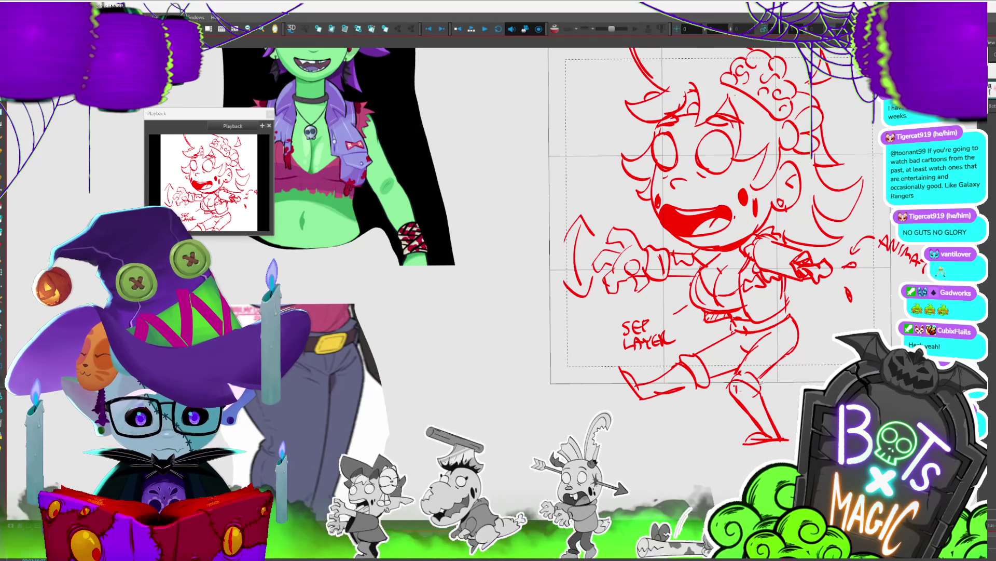
pyautogui.moveTo(718, 392); pyautogui.dragTo(772, 454)
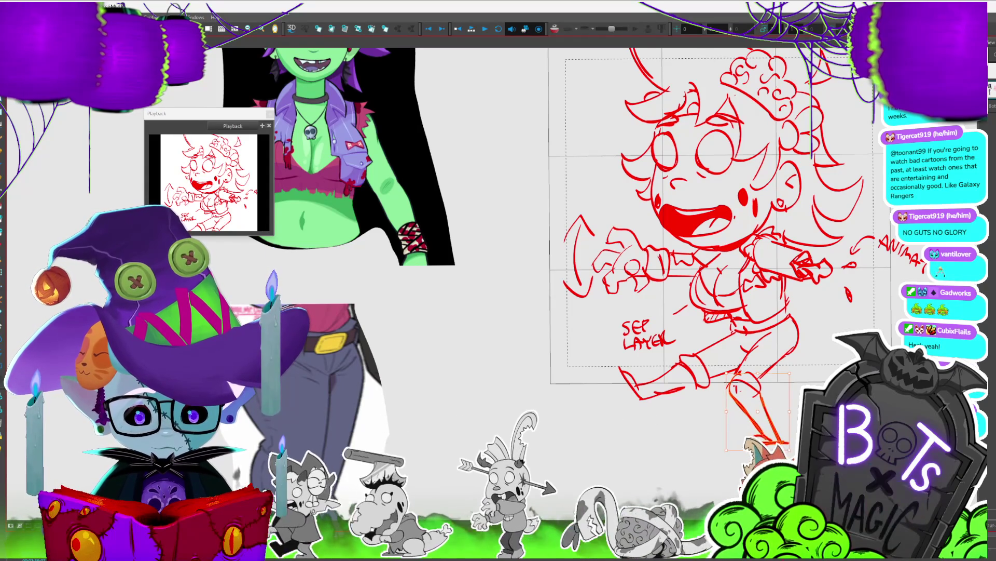
# Step: Add a small motion mark by the hand and begin writing SLOW left of the arms
pyautogui.press('1')
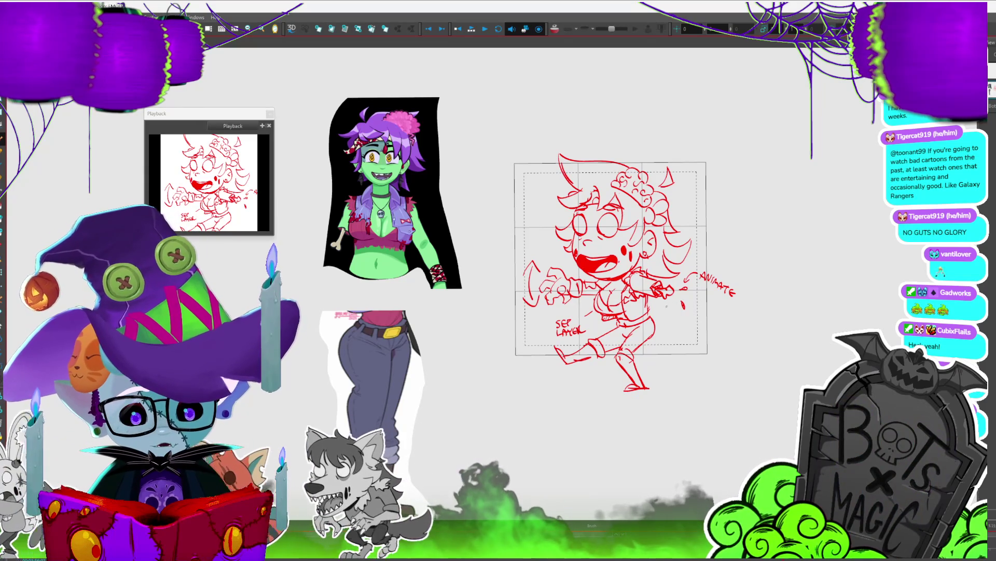
pyautogui.moveTo(667, 313); pyautogui.dragTo(665, 318)
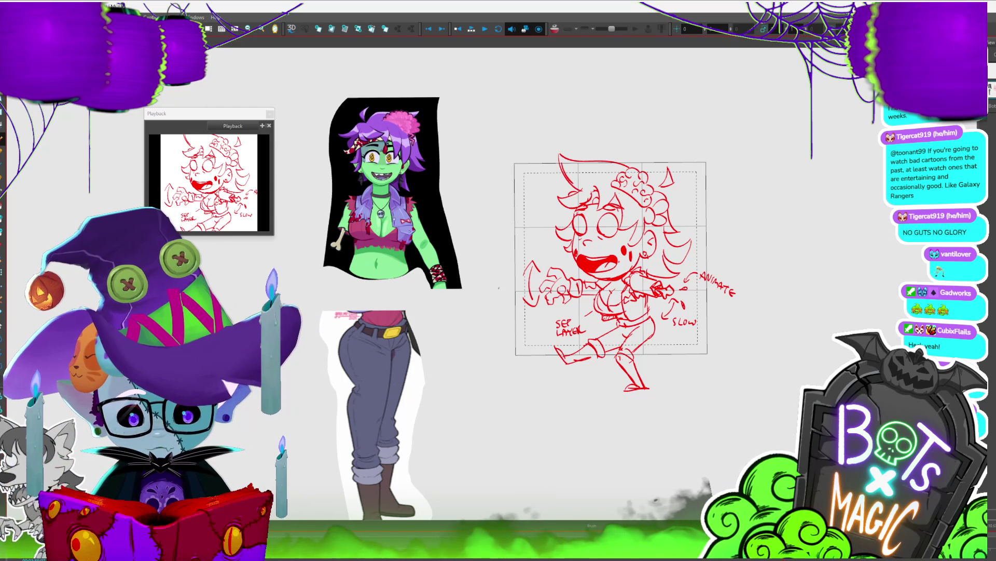
pyautogui.moveTo(498, 290)
pyautogui.mouseDown()
pyautogui.moveTo(497, 298)
pyautogui.moveTo(522, 288)
pyautogui.mouseUp()
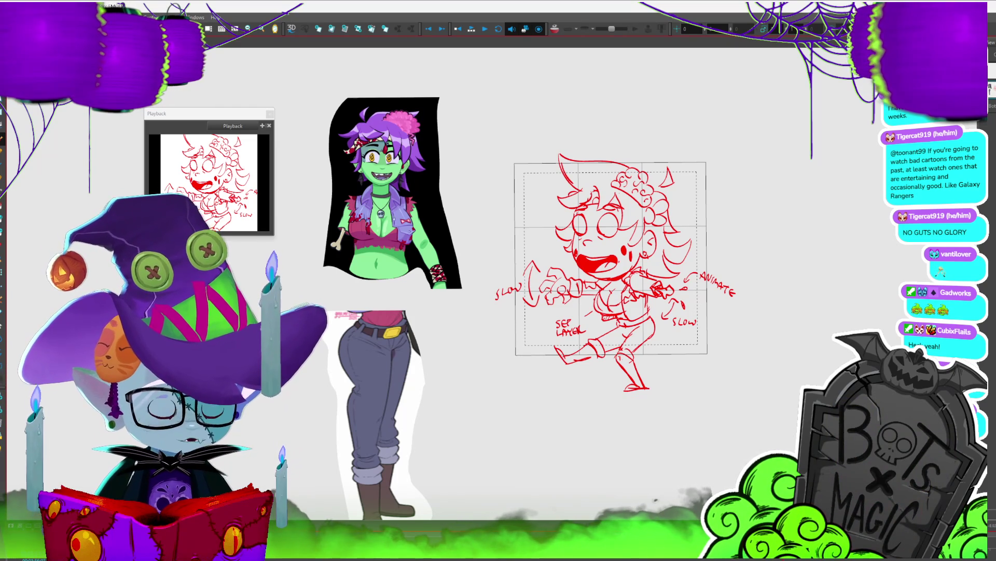
# Step: Extend the note to SEP LAYER JIGGLE and draw a double-headed bobbing arrow beside the head
pyautogui.scroll(3, 487, 275)
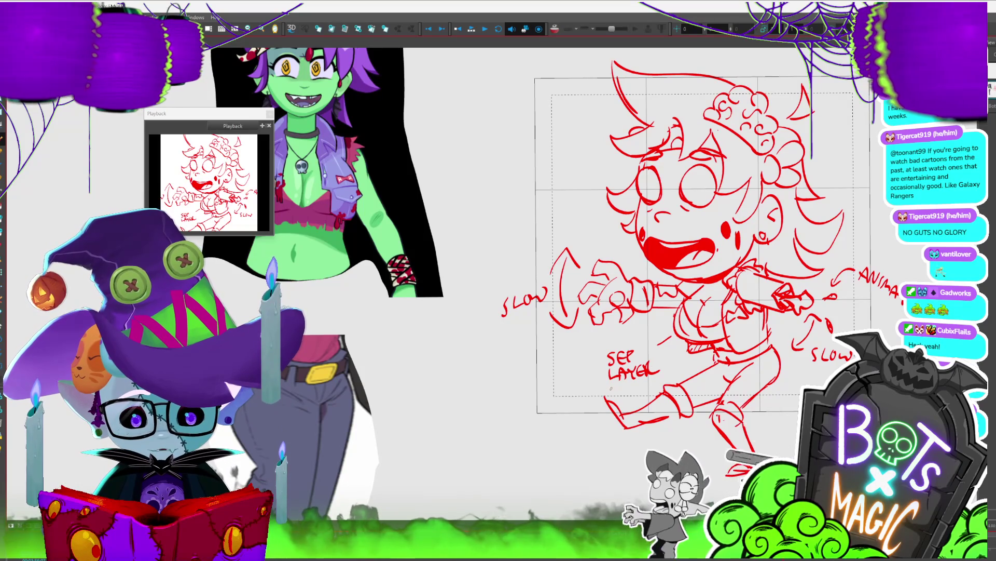
pyautogui.moveTo(630, 389); pyautogui.dragTo(662, 390)
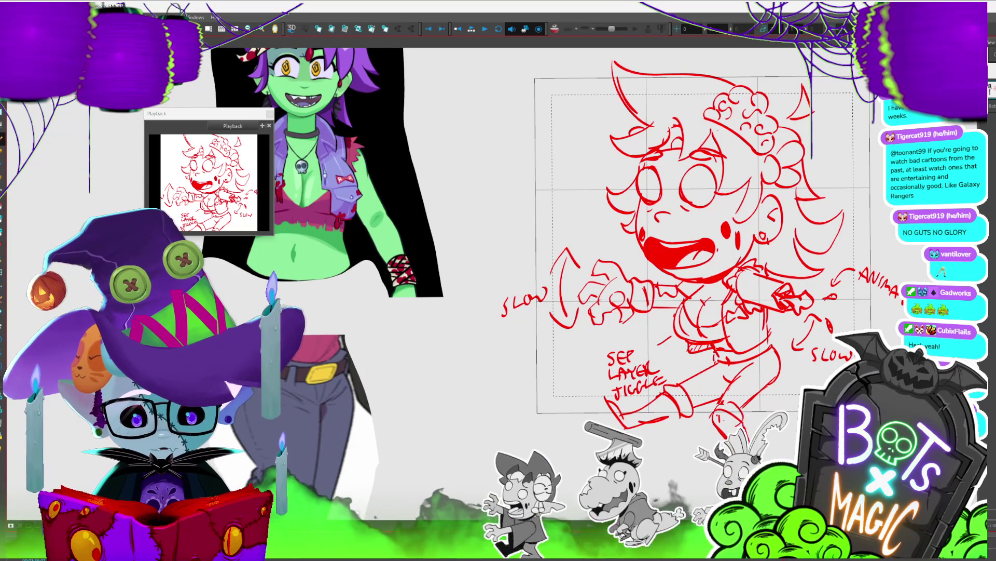
pyautogui.scroll(-2, 383, 206)
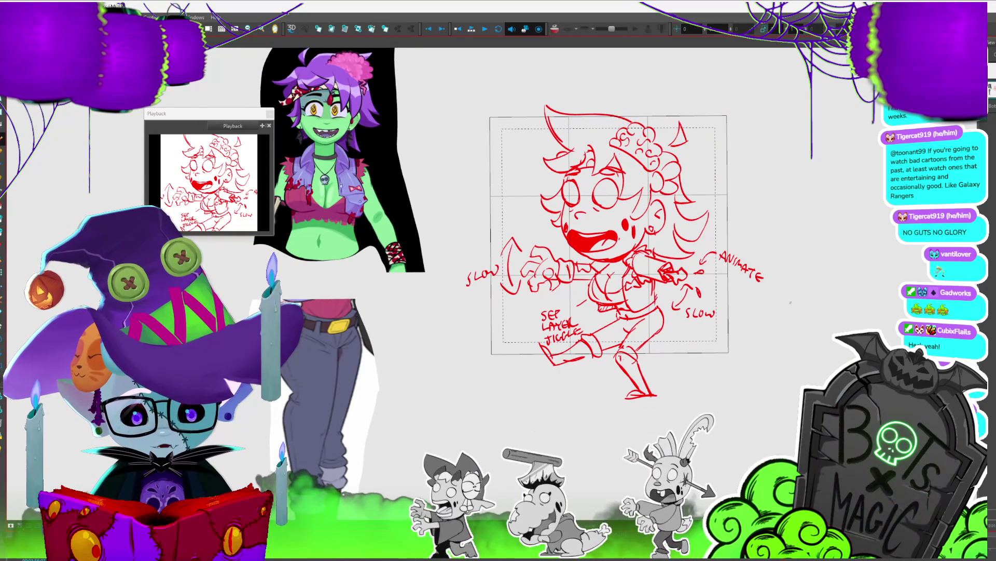
pyautogui.moveTo(528, 176)
pyautogui.mouseDown()
pyautogui.moveTo(528, 194)
pyautogui.moveTo(503, 189)
pyautogui.moveTo(511, 185)
pyautogui.moveTo(505, 198)
pyautogui.moveTo(527, 164)
pyautogui.mouseUp()
pyautogui.hotkey('ctrl', 'z')
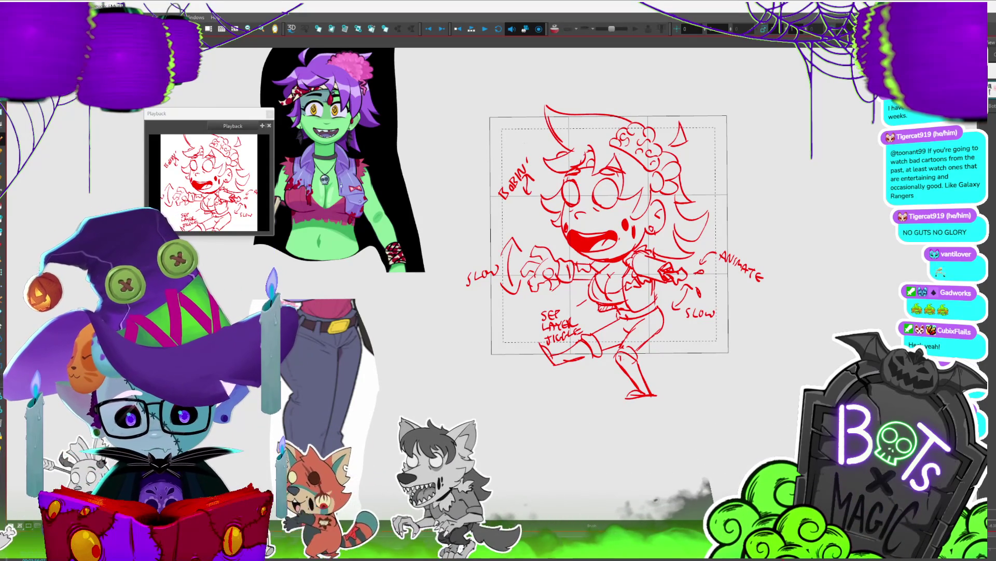
# Step: Select the small stroke group beside the arms and fade the rough to pale tones
pyautogui.press('1')
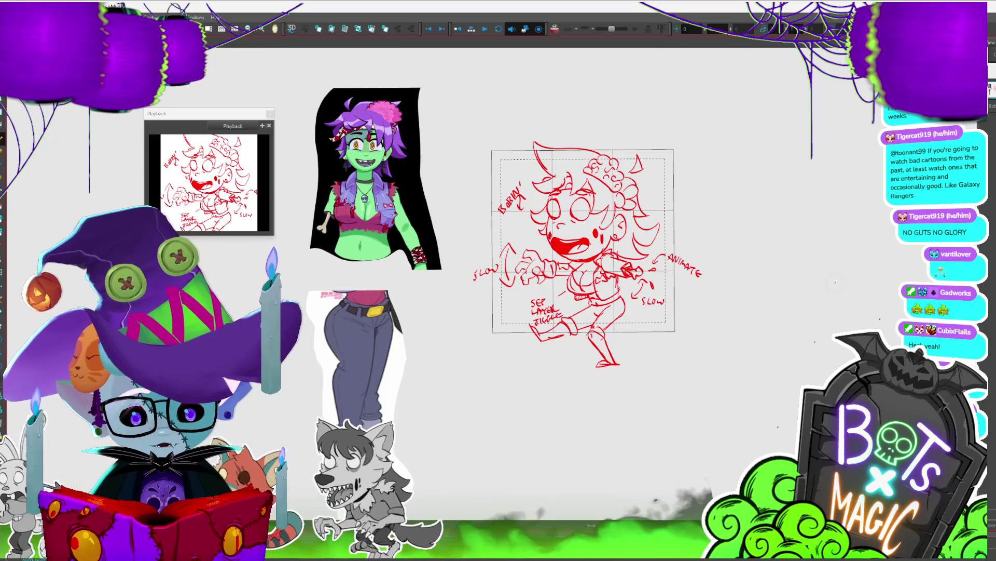
pyautogui.press('2')
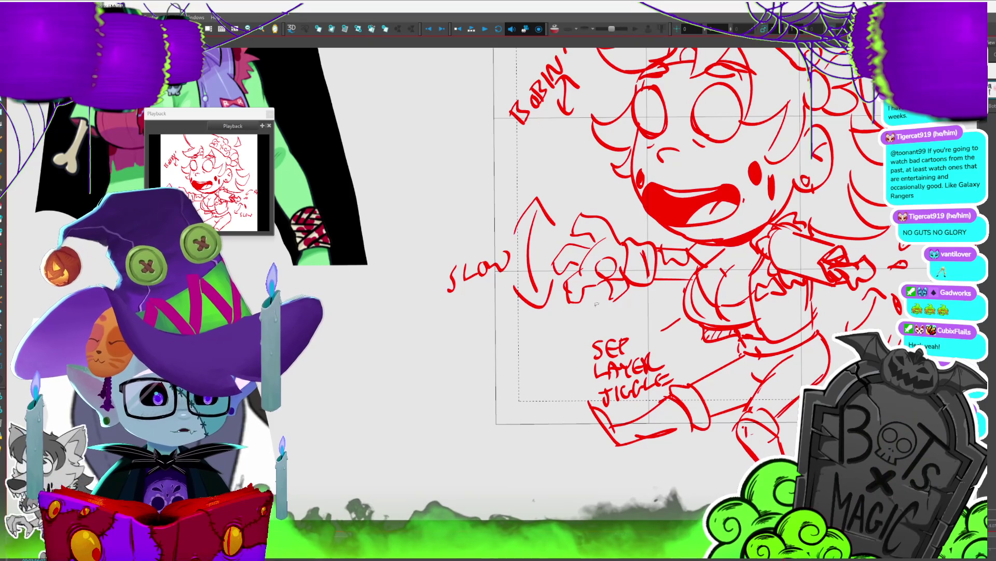
pyautogui.click(569, 283)
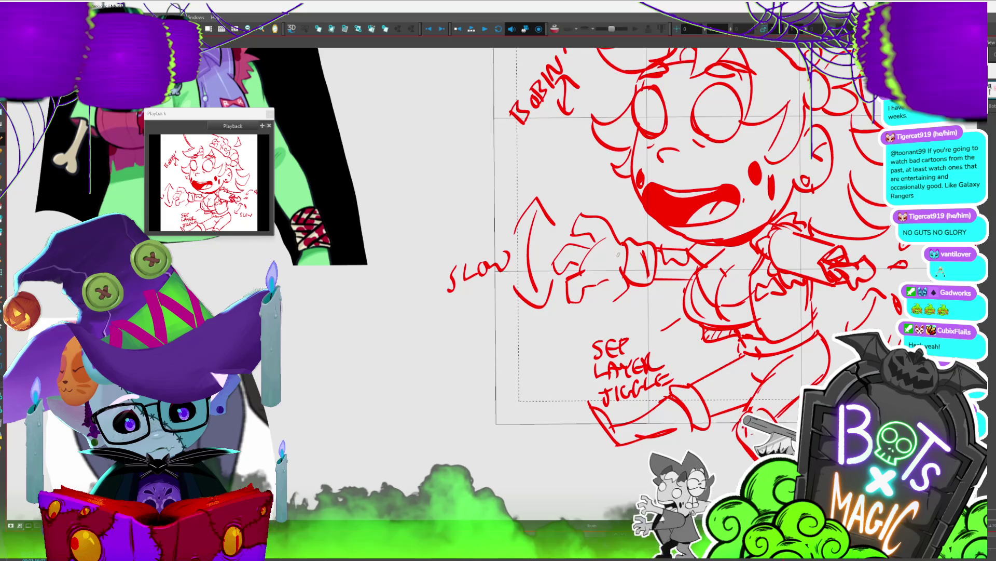
pyautogui.press('2')
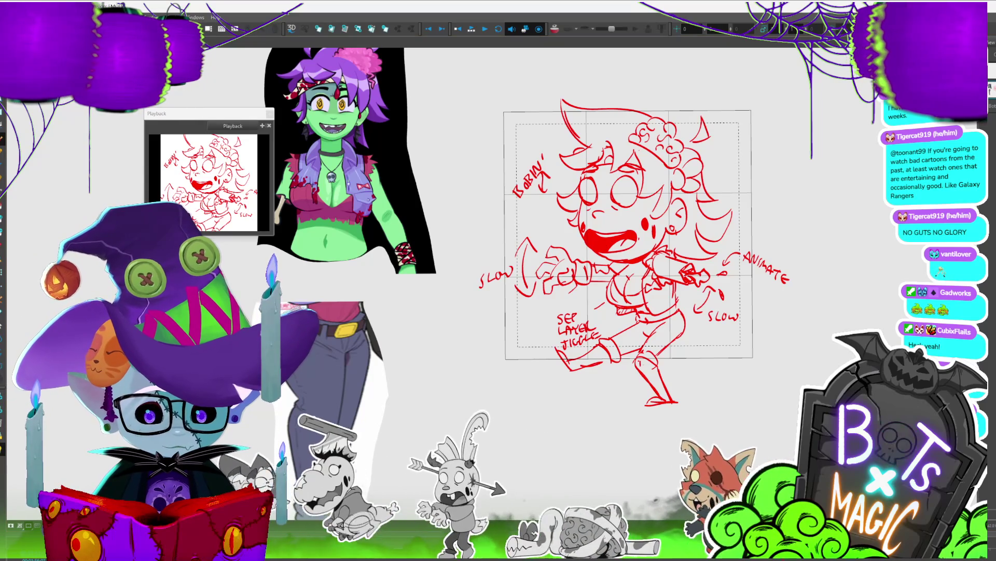
pyautogui.hotkey('shift', 'l')
pyautogui.scroll(2, 419, 219)
pyautogui.moveTo(719, 94)
pyautogui.mouseDown()
pyautogui.moveTo(703, 305)
pyautogui.moveTo(723, 93)
pyautogui.mouseUp()
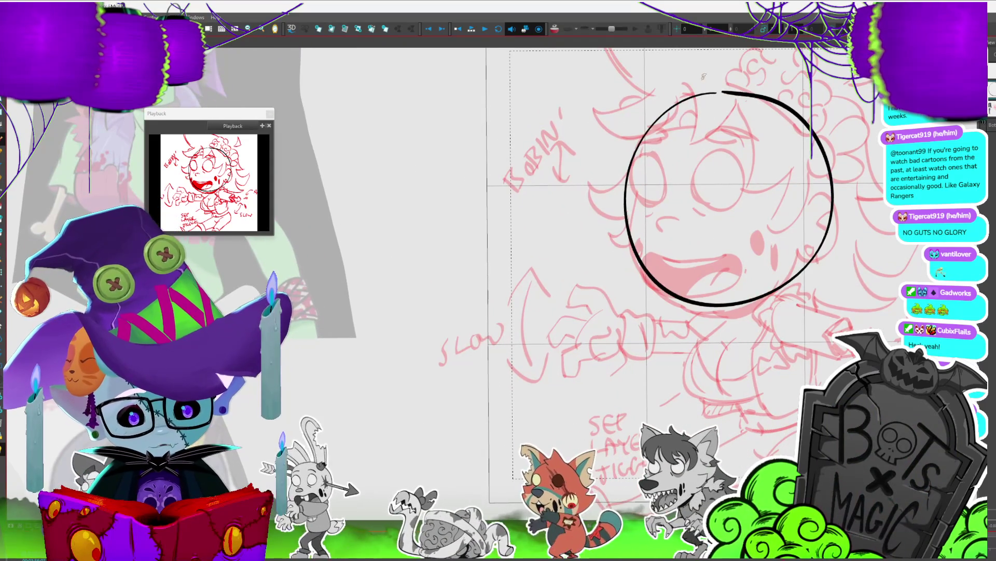
pyautogui.hotkey('ctrl', 'z')
pyautogui.moveTo(574, 400)
pyautogui.mouseDown()
pyautogui.moveTo(756, 233)
pyautogui.moveTo(882, 161)
pyautogui.mouseUp()
pyautogui.moveTo(570, 418); pyautogui.dragTo(882, 177)
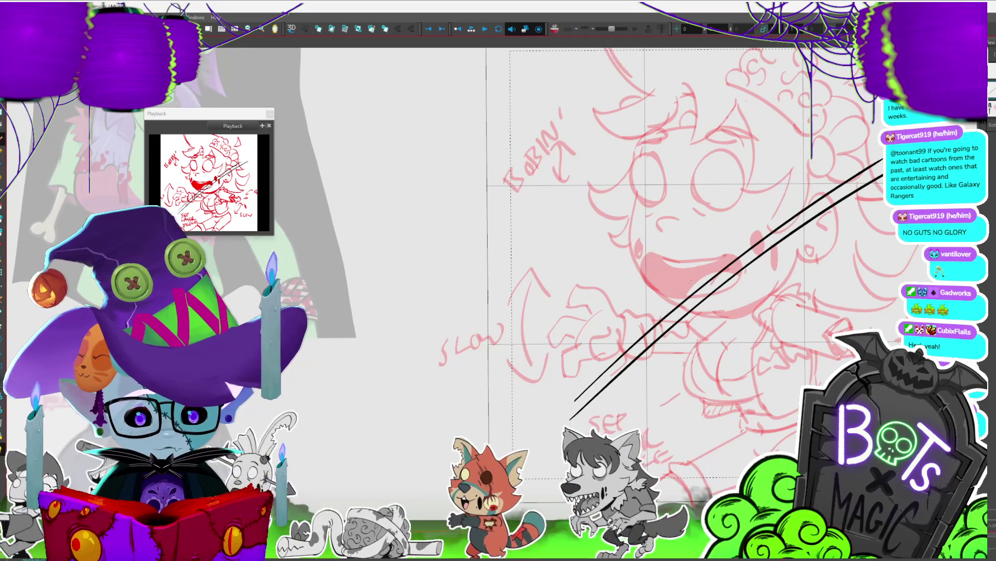
pyautogui.hotkey('ctrl', 'z')
pyautogui.hotkey('ctrl', 'z')
pyautogui.moveTo(560, 423)
pyautogui.mouseDown()
pyautogui.moveTo(576, 343)
pyautogui.moveTo(881, 122)
pyautogui.mouseUp()
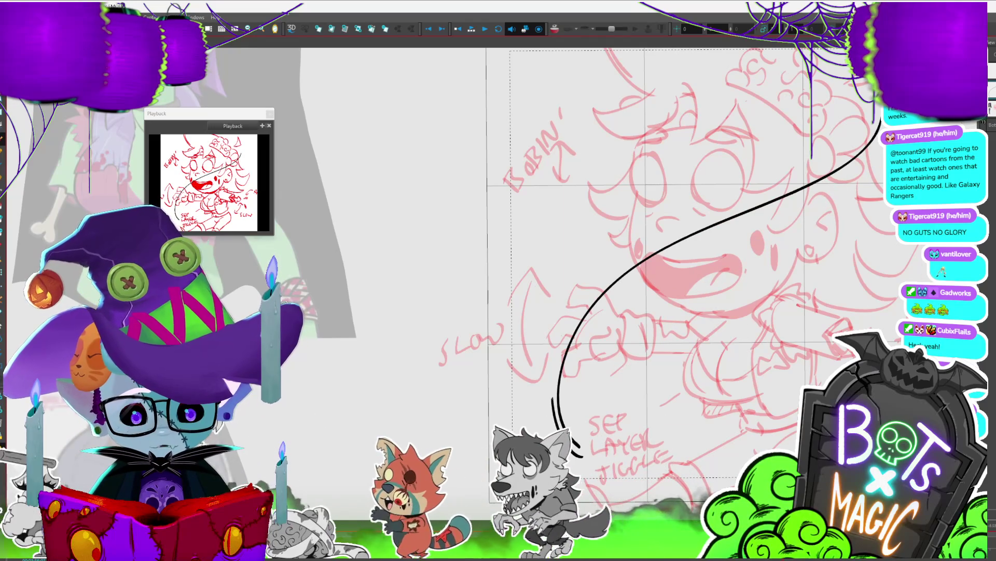
pyautogui.moveTo(581, 455); pyautogui.dragTo(862, 127)
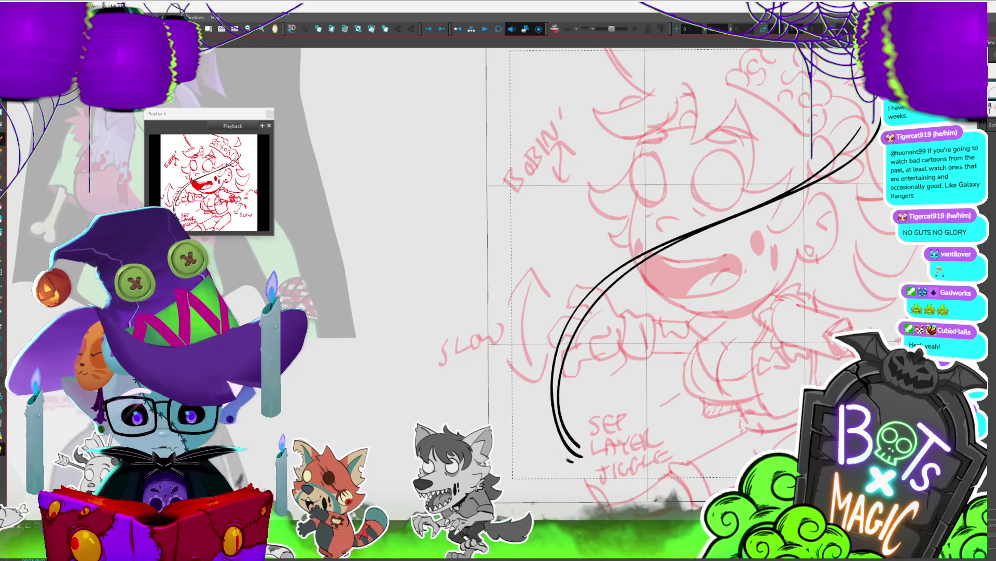
pyautogui.hotkey('ctrl', 'z')
pyautogui.hotkey('ctrl', 'z')
pyautogui.scroll(-3, 617, 286)
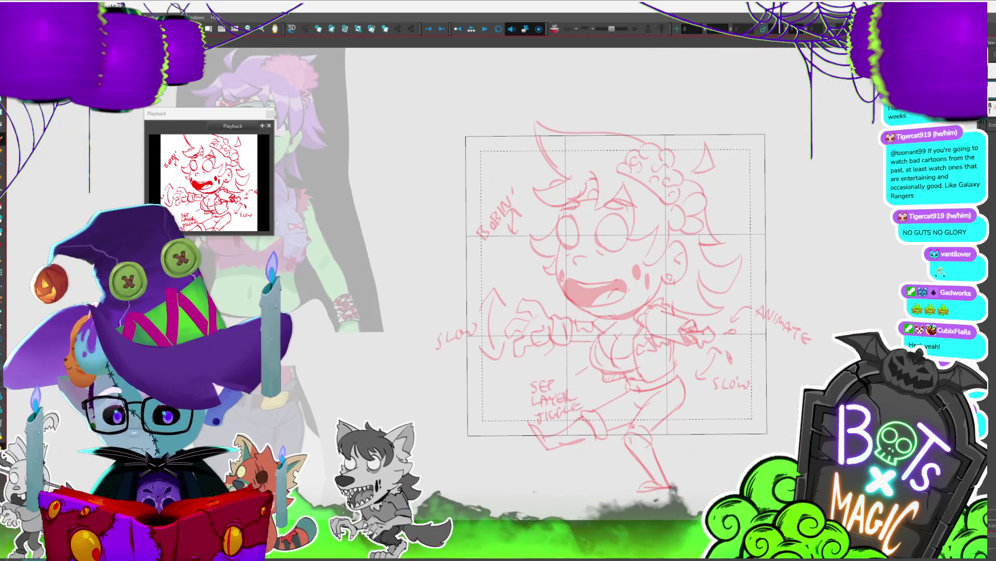
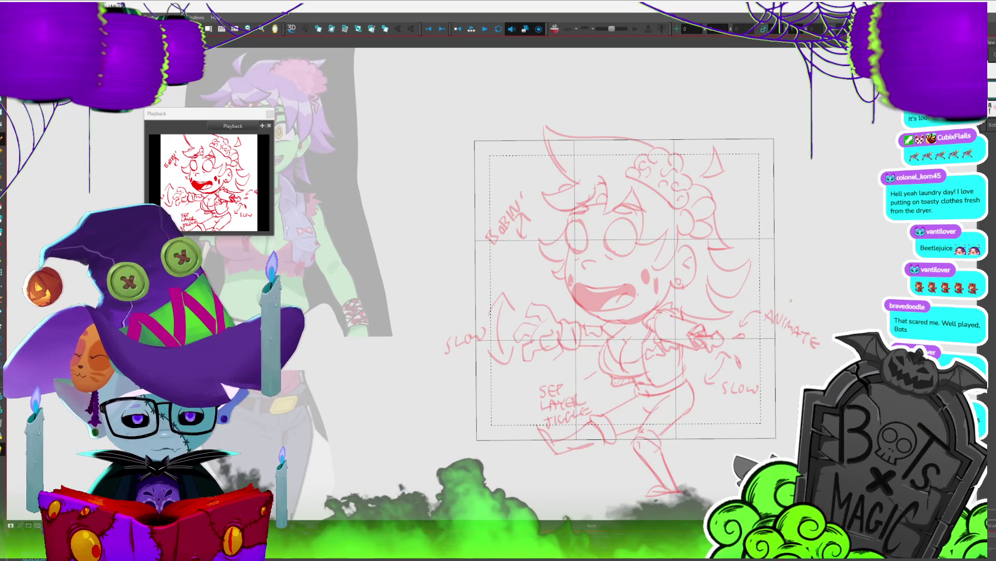
# Step: Ink the left cheek and jaw line around the chin, then the ear on the right
pyautogui.scroll(4, 716, 242)
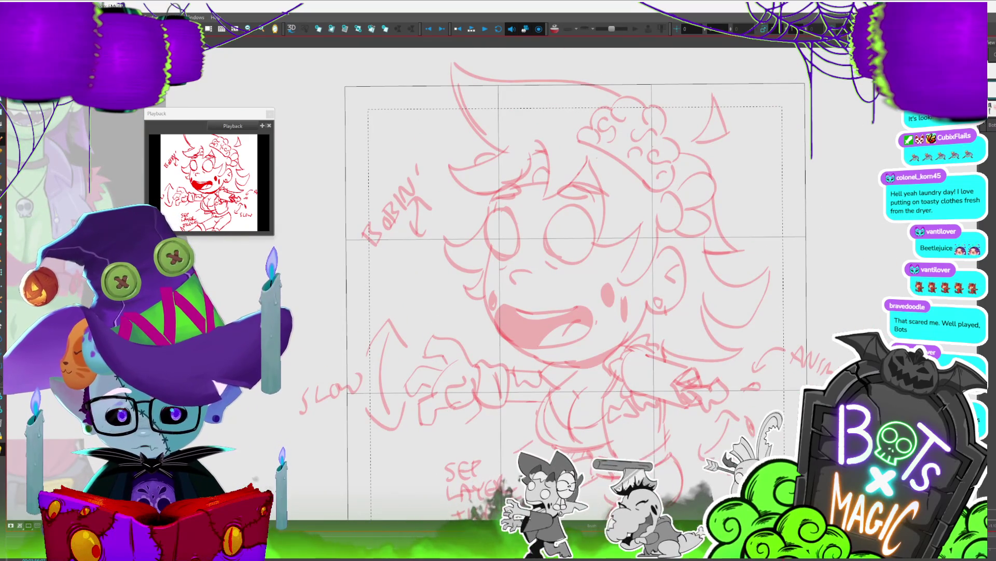
pyautogui.moveTo(502, 190)
pyautogui.mouseDown()
pyautogui.moveTo(485, 332)
pyautogui.moveTo(566, 375)
pyautogui.mouseUp()
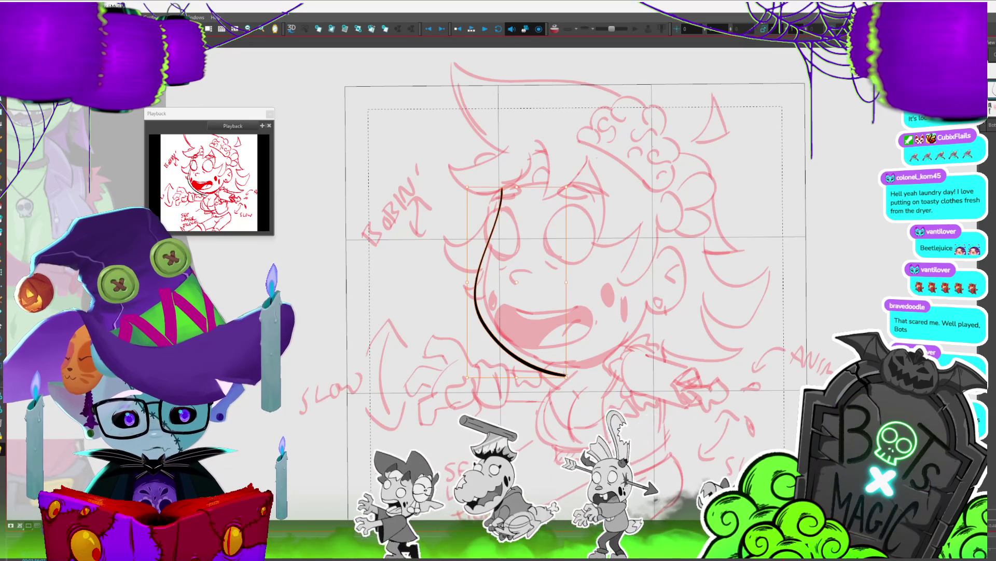
pyautogui.moveTo(565, 366); pyautogui.dragTo(655, 301)
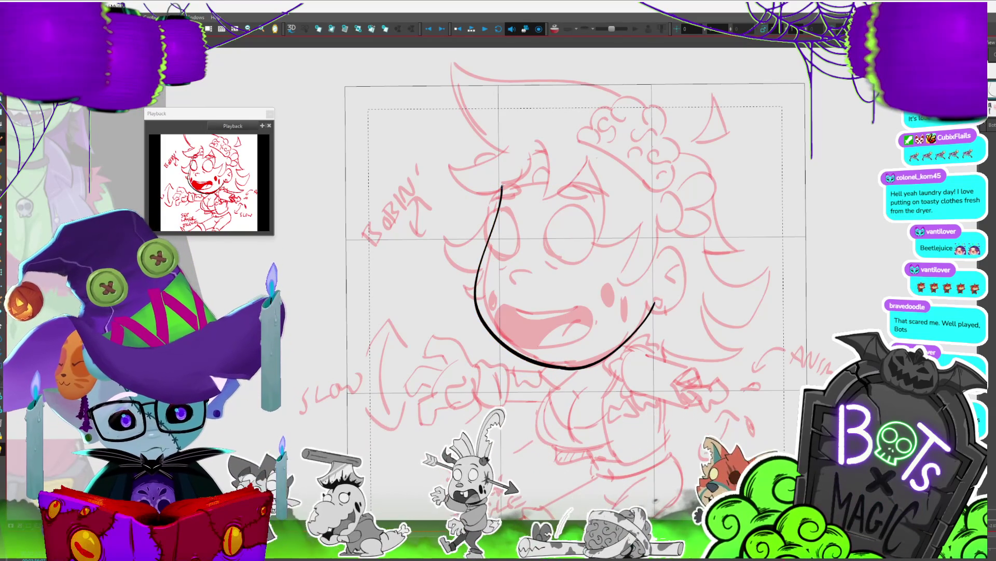
pyautogui.moveTo(659, 262)
pyautogui.mouseDown()
pyautogui.moveTo(696, 293)
pyautogui.moveTo(655, 305)
pyautogui.moveTo(713, 253)
pyautogui.moveTo(666, 285)
pyautogui.moveTo(669, 305)
pyautogui.mouseUp()
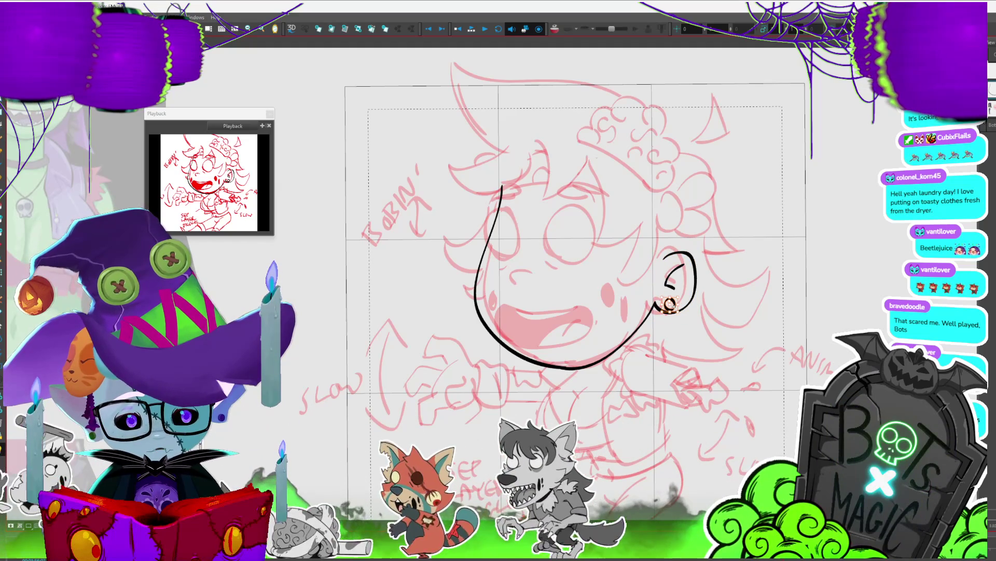
# Step: Pan right over the reference and draw the first hair stroke above the head
pyautogui.moveTo(712, 275); pyautogui.dragTo(749, 299)
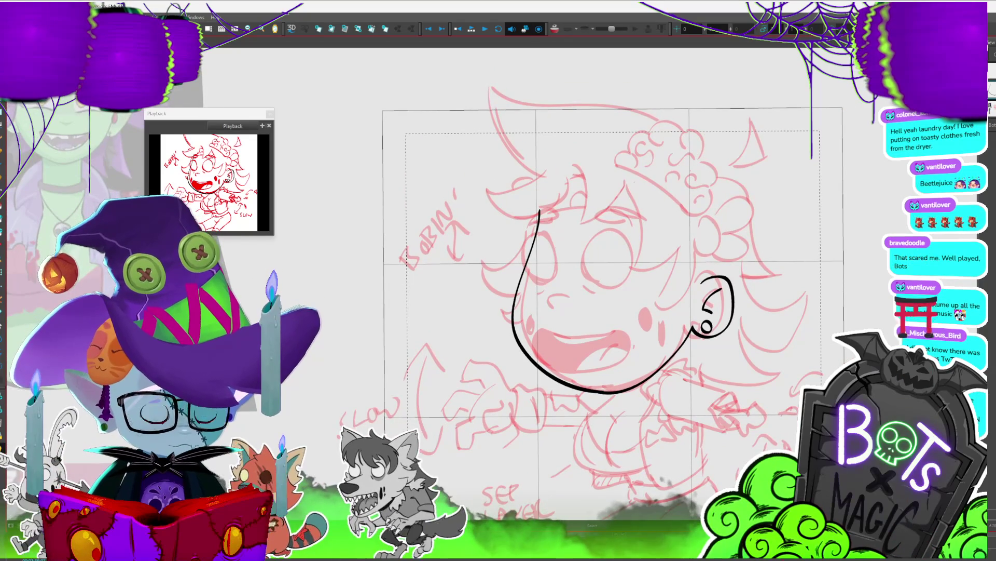
pyautogui.moveTo(749, 299)
pyautogui.mouseDown()
pyautogui.moveTo(816, 341)
pyautogui.moveTo(873, 341)
pyautogui.mouseUp()
pyautogui.scroll(-2, 873, 340)
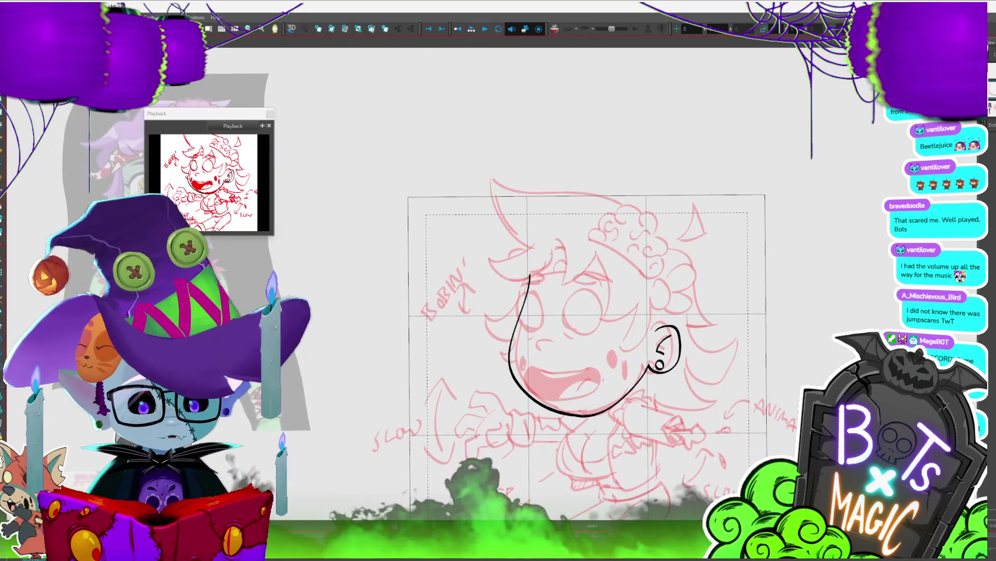
pyautogui.moveTo(873, 341)
pyautogui.mouseDown()
pyautogui.moveTo(930, 326)
pyautogui.moveTo(809, 317)
pyautogui.moveTo(729, 360)
pyautogui.moveTo(858, 354)
pyautogui.mouseUp()
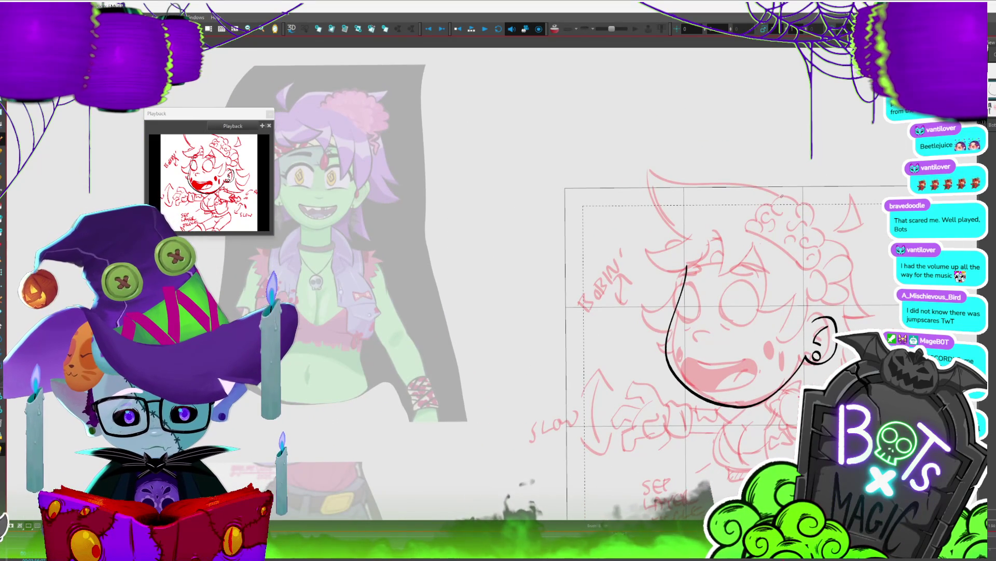
pyautogui.moveTo(785, 196); pyautogui.dragTo(748, 170)
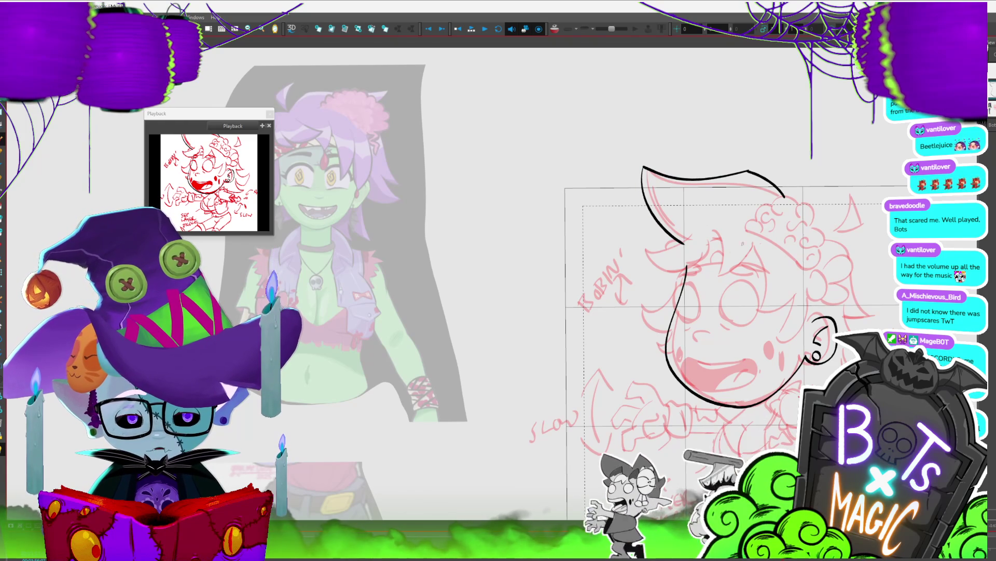
# Step: Draw a hair curl at the left of the head, undo it for a better shape, and recentre
pyautogui.press('2')
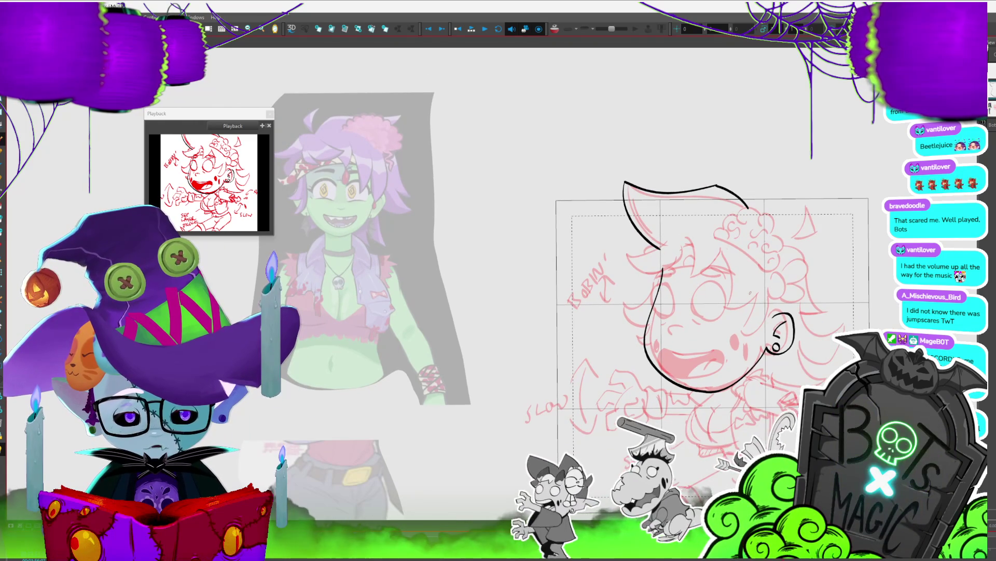
pyautogui.moveTo(658, 248)
pyautogui.mouseDown()
pyautogui.moveTo(635, 254)
pyautogui.moveTo(655, 276)
pyautogui.moveTo(639, 276)
pyautogui.mouseUp()
pyautogui.hotkey('ctrl', 'z')
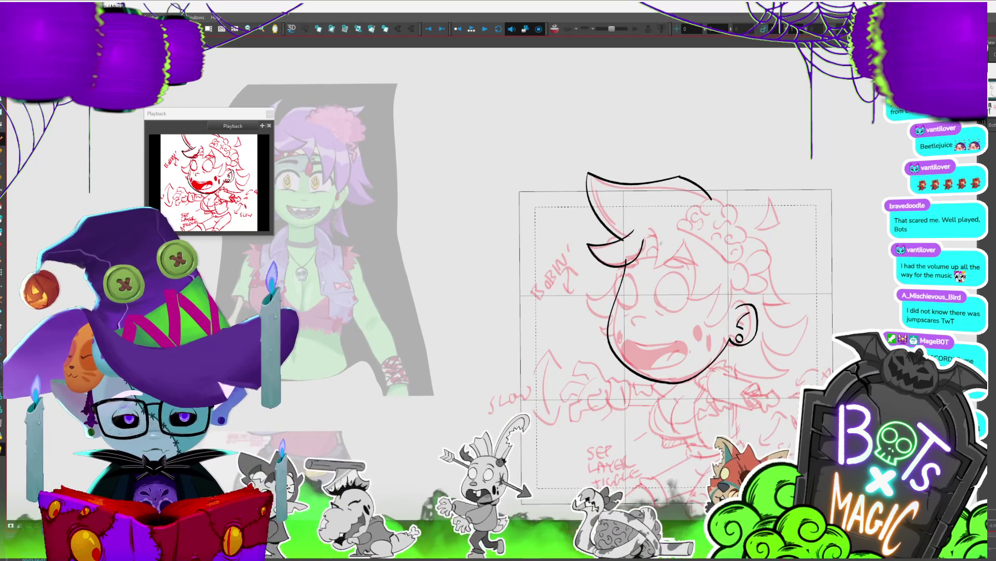
pyautogui.moveTo(675, 286)
pyautogui.mouseDown()
pyautogui.moveTo(750, 292)
pyautogui.moveTo(761, 257)
pyautogui.mouseUp()
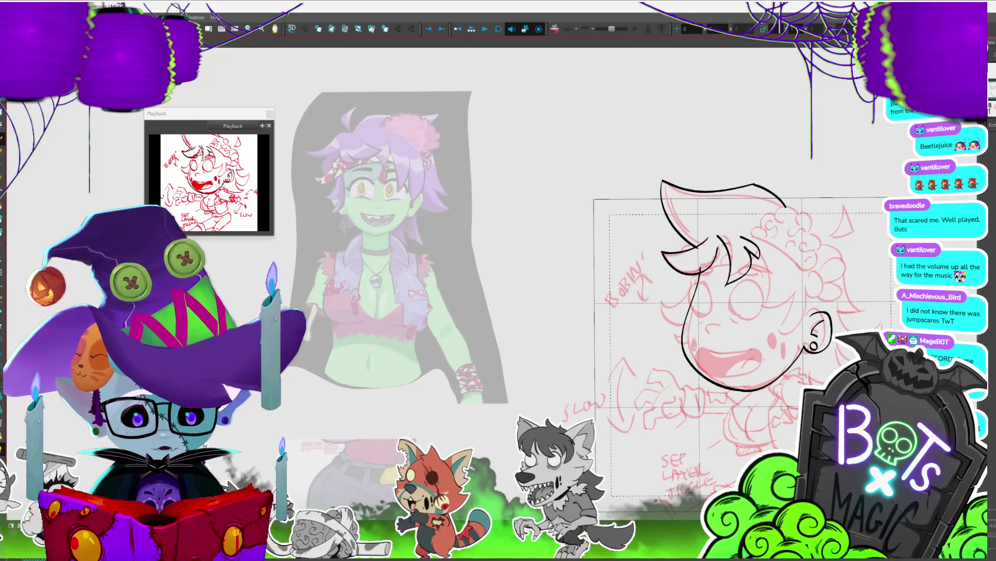
pyautogui.moveTo(623, 259); pyautogui.dragTo(528, 212)
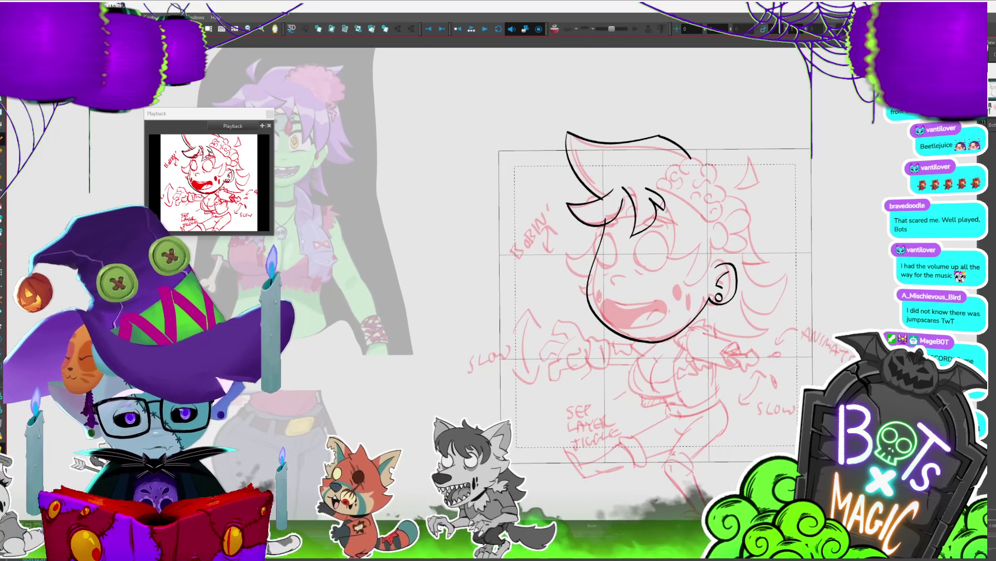
# Step: Ink a fringe strand over the forehead and a hair strand beside the face
pyautogui.moveTo(666, 200)
pyautogui.mouseDown()
pyautogui.moveTo(677, 246)
pyautogui.moveTo(658, 247)
pyautogui.mouseUp()
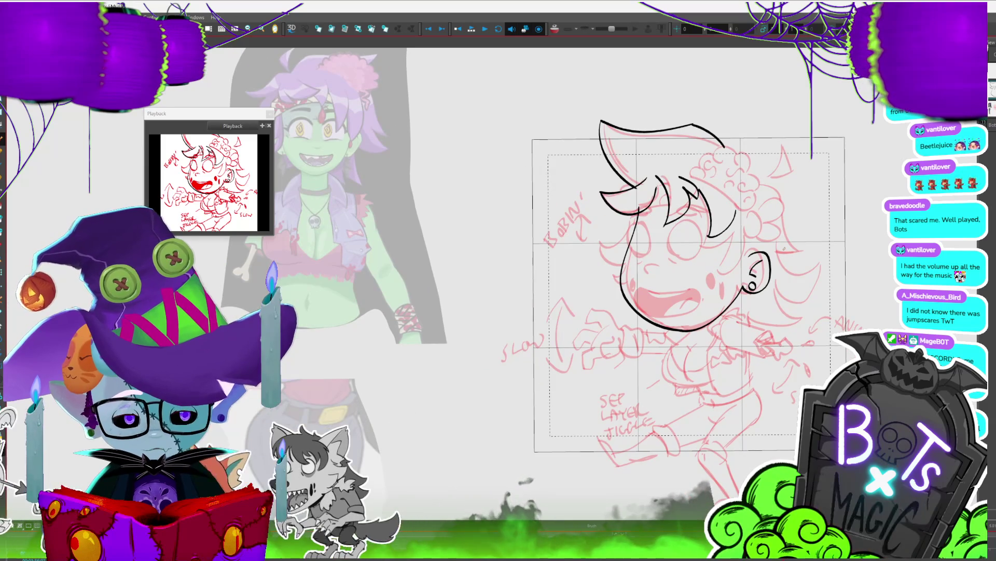
pyautogui.moveTo(729, 227); pyautogui.dragTo(719, 283)
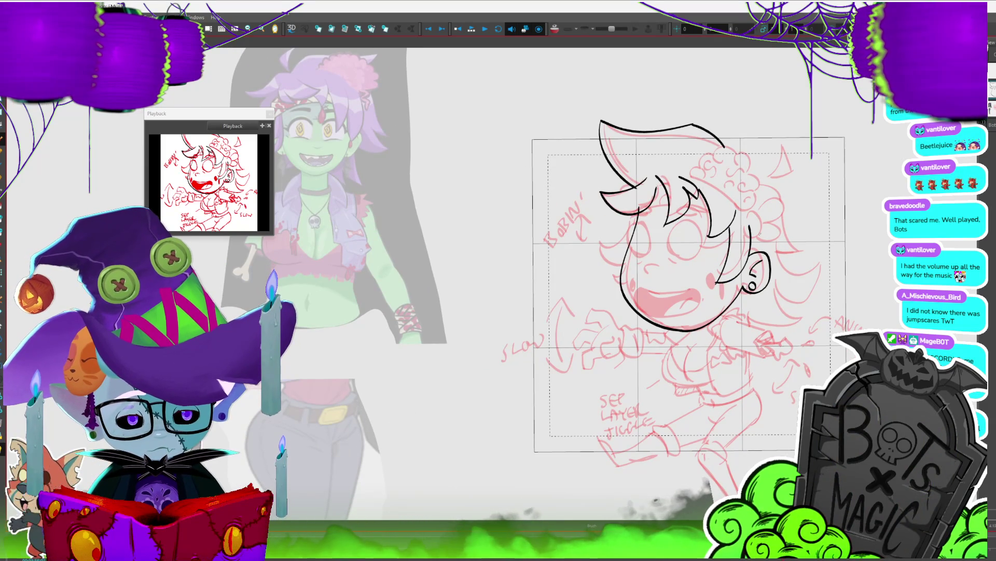
pyautogui.click(750, 227)
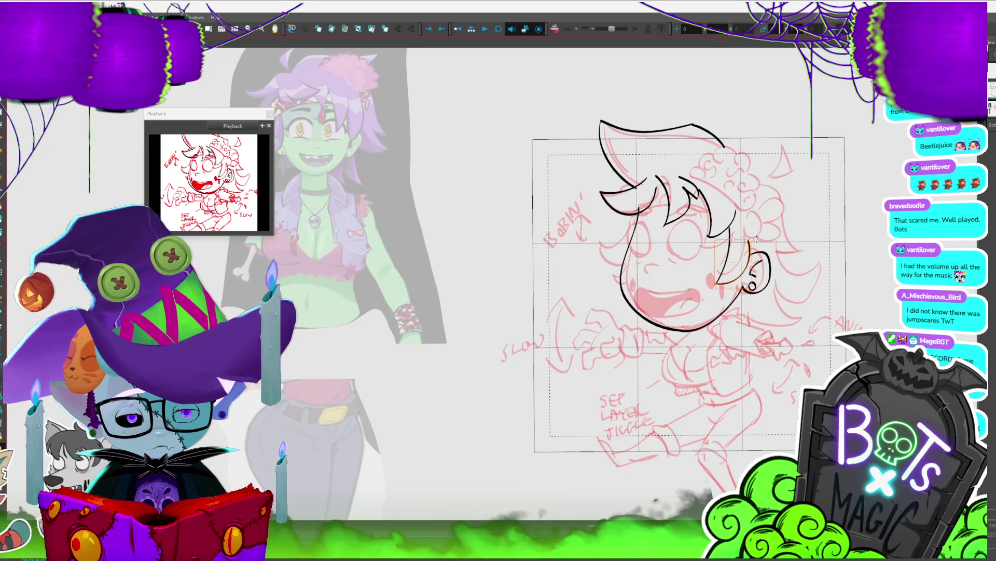
pyautogui.click(751, 240)
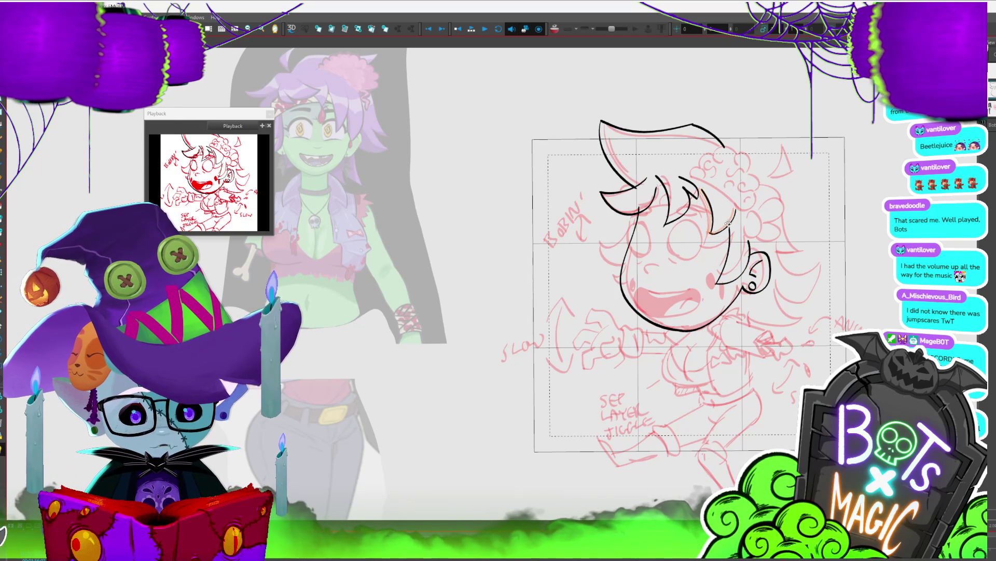
pyautogui.moveTo(755, 173); pyautogui.dragTo(716, 150)
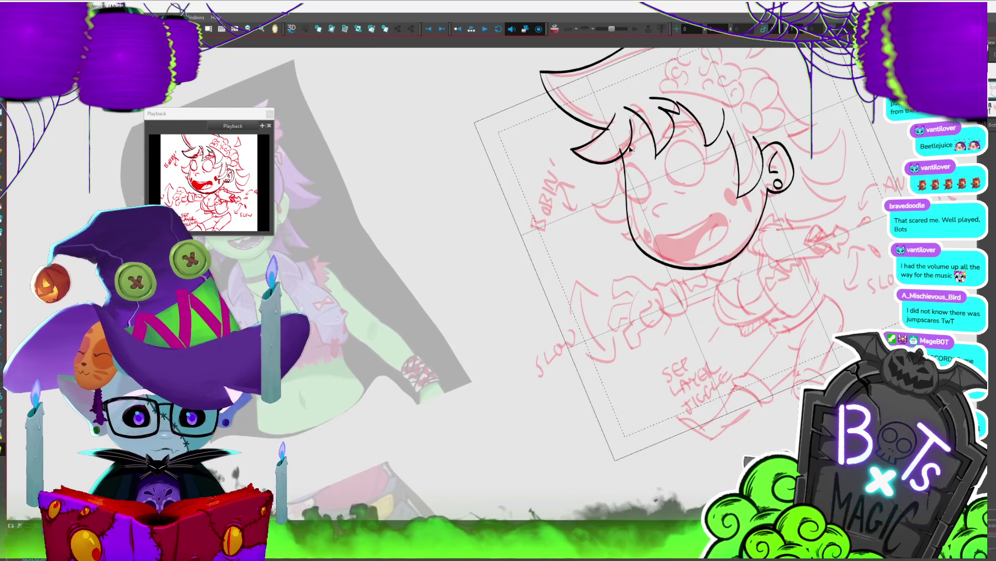
# Step: Nudge the fang-shaped hair tip left and down, and add a short fringe stroke
pyautogui.moveTo(617, 139); pyautogui.dragTo(627, 253)
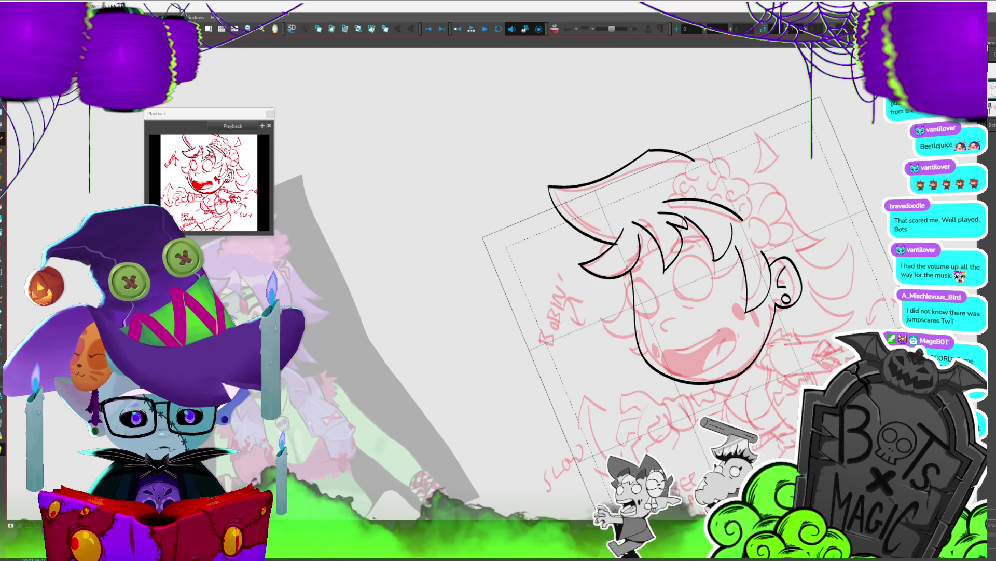
pyautogui.moveTo(787, 363); pyautogui.dragTo(808, 267)
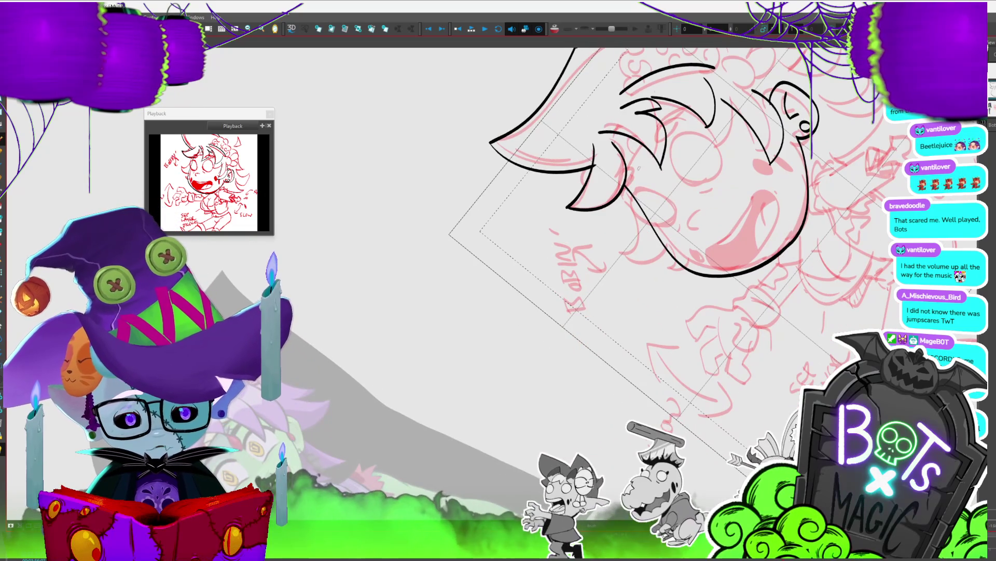
pyautogui.moveTo(618, 202); pyautogui.dragTo(605, 208)
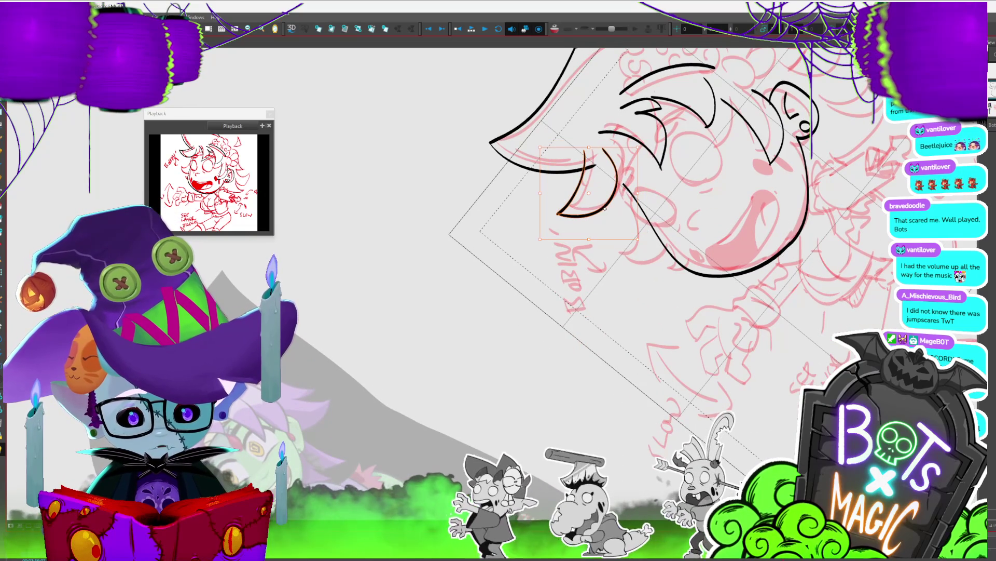
pyautogui.click(603, 274)
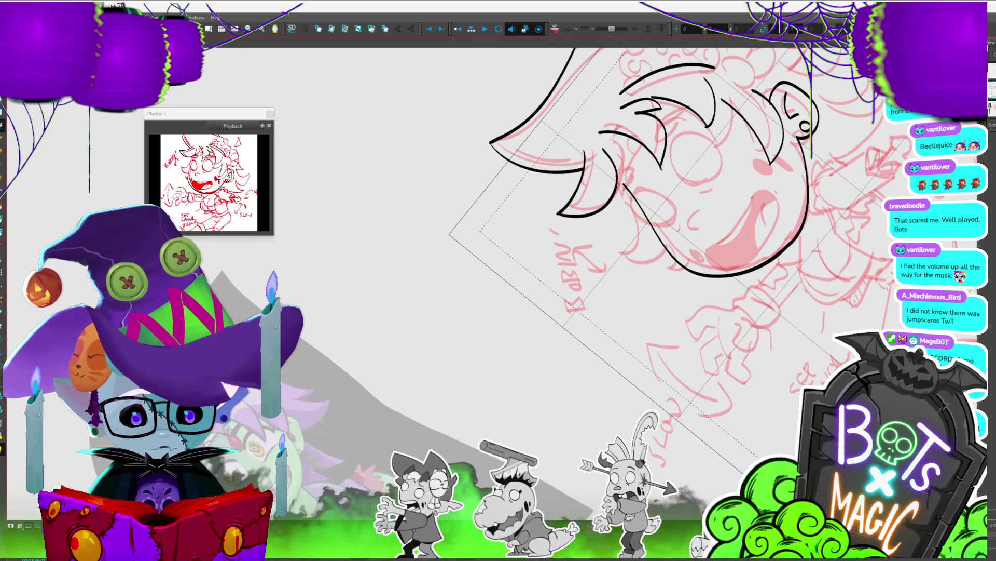
pyautogui.moveTo(628, 167); pyautogui.dragTo(649, 135)
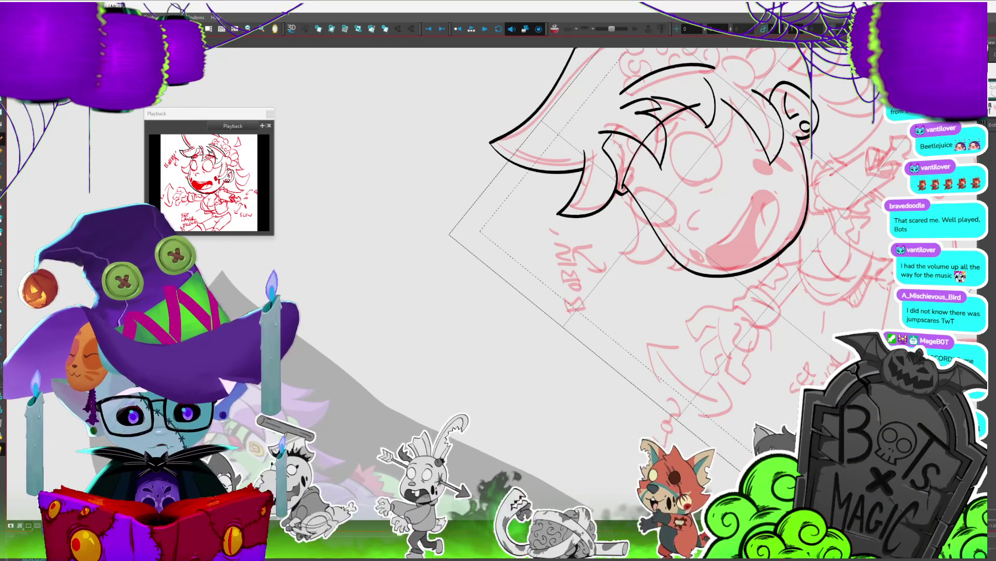
pyautogui.moveTo(675, 156)
pyautogui.mouseDown()
pyautogui.moveTo(716, 171)
pyautogui.moveTo(768, 228)
pyautogui.mouseUp()
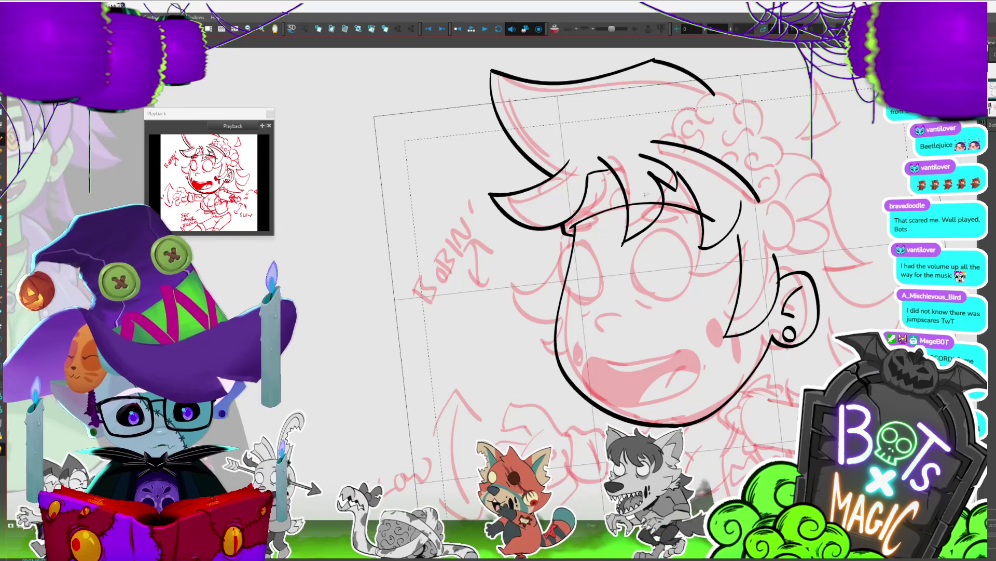
# Step: Remove the stray stroke near the hair tip and stretch the hair stroke upward
pyautogui.click(644, 218)
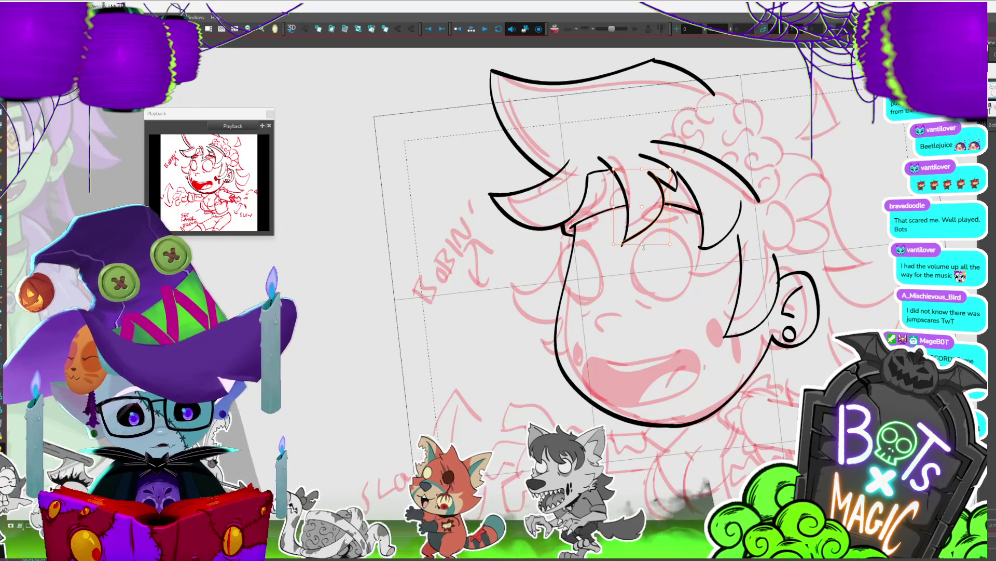
pyautogui.moveTo(642, 247); pyautogui.dragTo(591, 224)
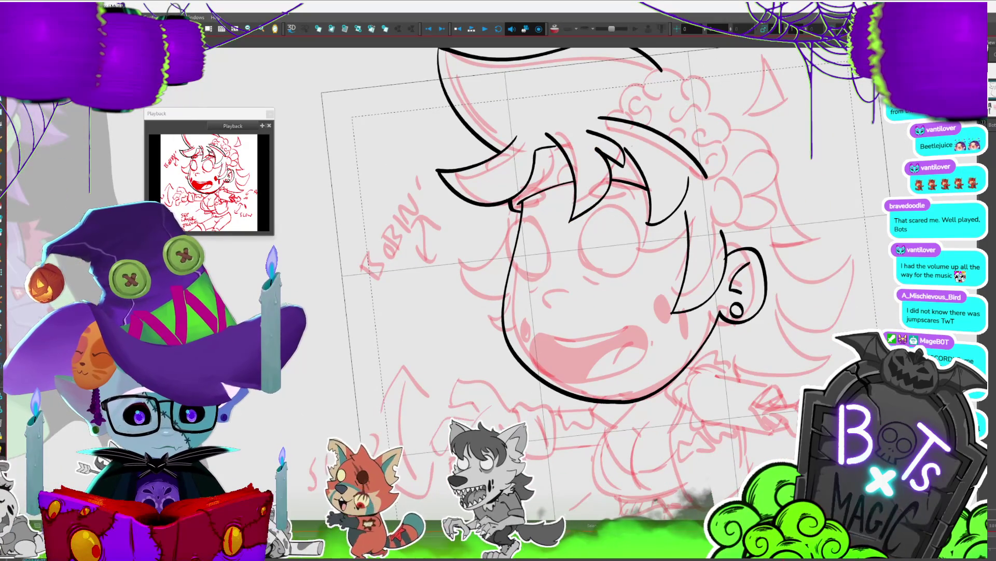
pyautogui.moveTo(679, 202); pyautogui.dragTo(726, 224)
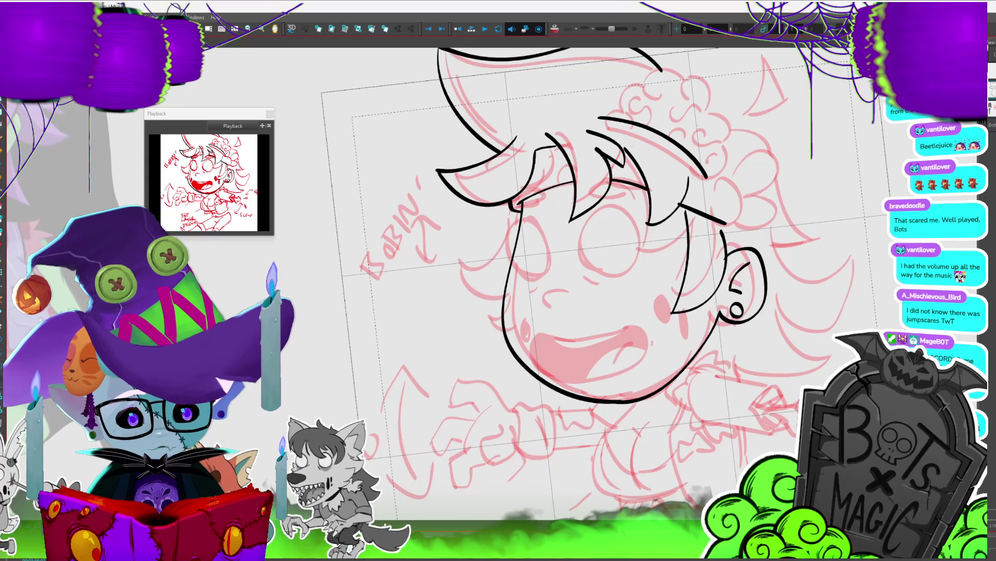
pyautogui.hotkey('ctrl', 'z')
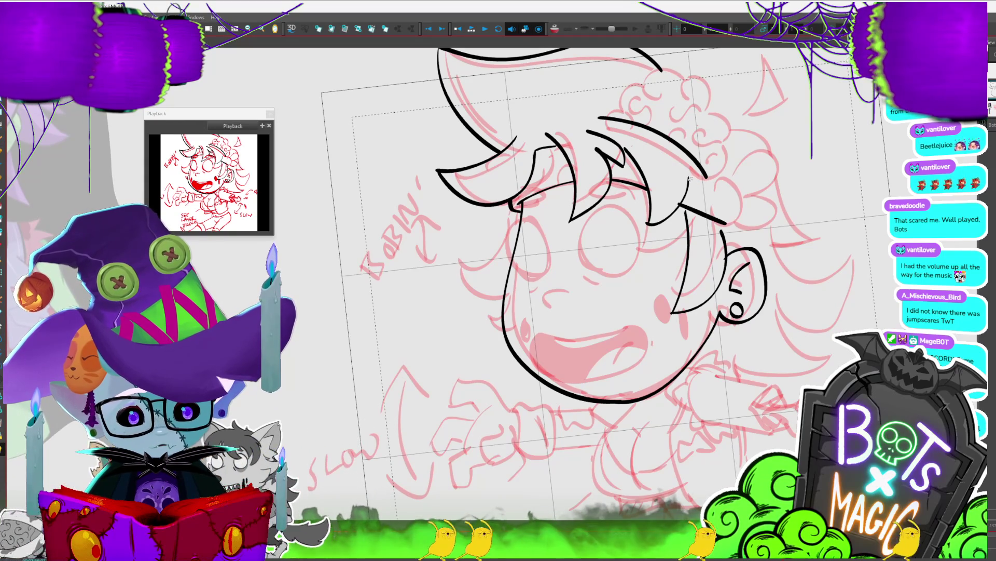
pyautogui.click(689, 178)
pyautogui.moveTo(668, 175); pyautogui.dragTo(669, 165)
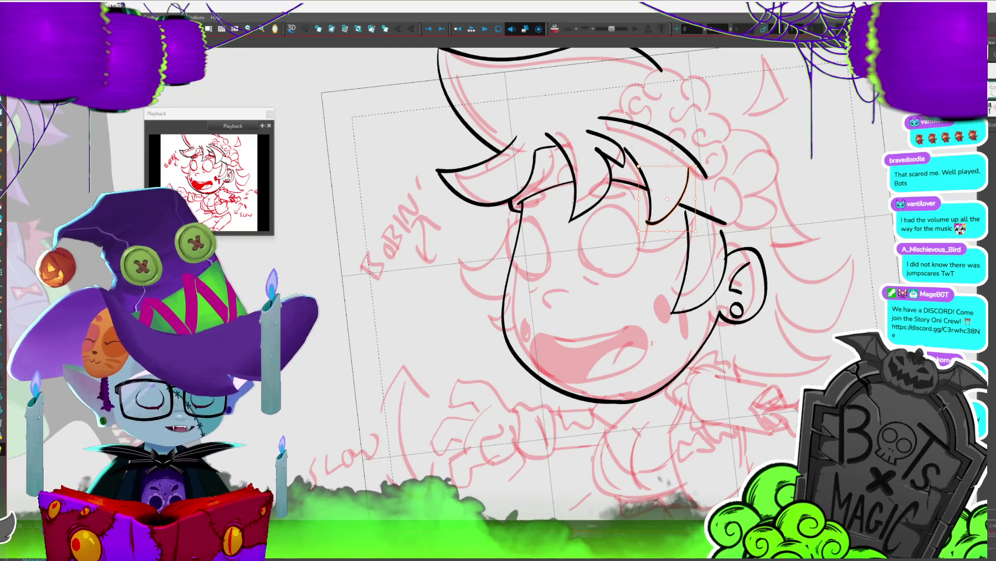
pyautogui.moveTo(672, 149); pyautogui.dragTo(664, 149)
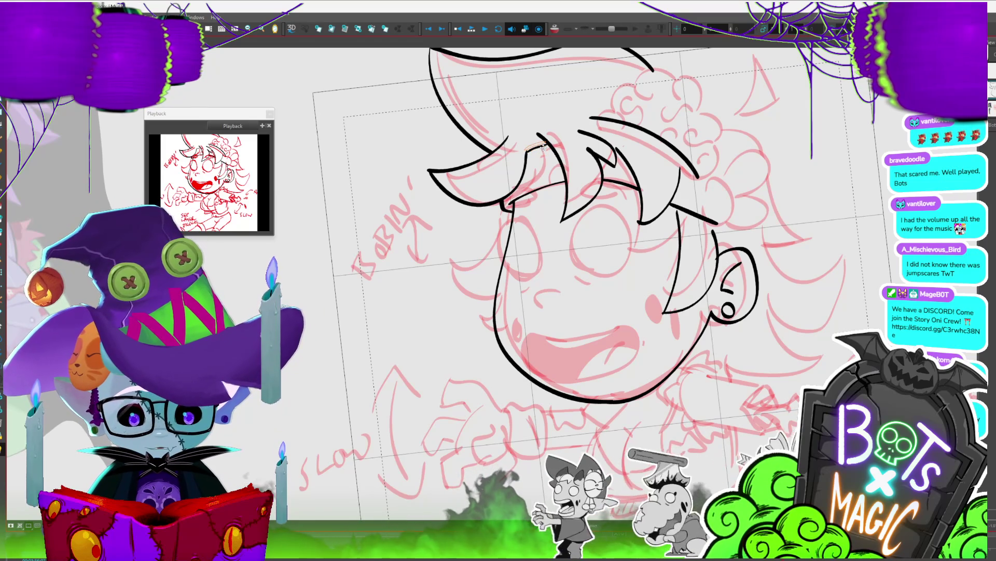
pyautogui.click(540, 147)
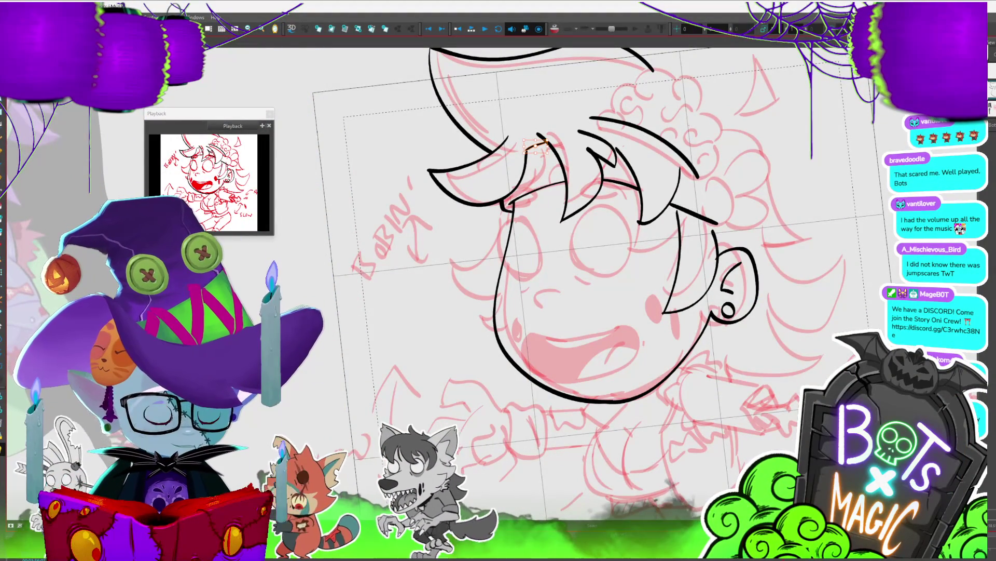
pyautogui.moveTo(570, 286); pyautogui.dragTo(508, 338)
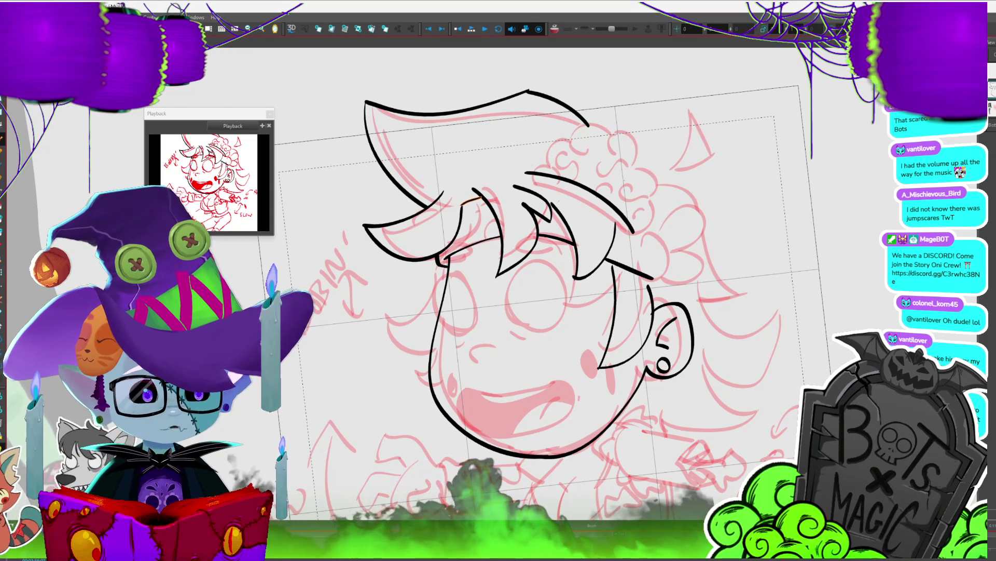
# Step: Add a short mark above the hairline, lower the hair strokes, and redraw the hair curve
pyautogui.moveTo(519, 280); pyautogui.dragTo(535, 321)
pyautogui.moveTo(545, 213); pyautogui.dragTo(545, 204)
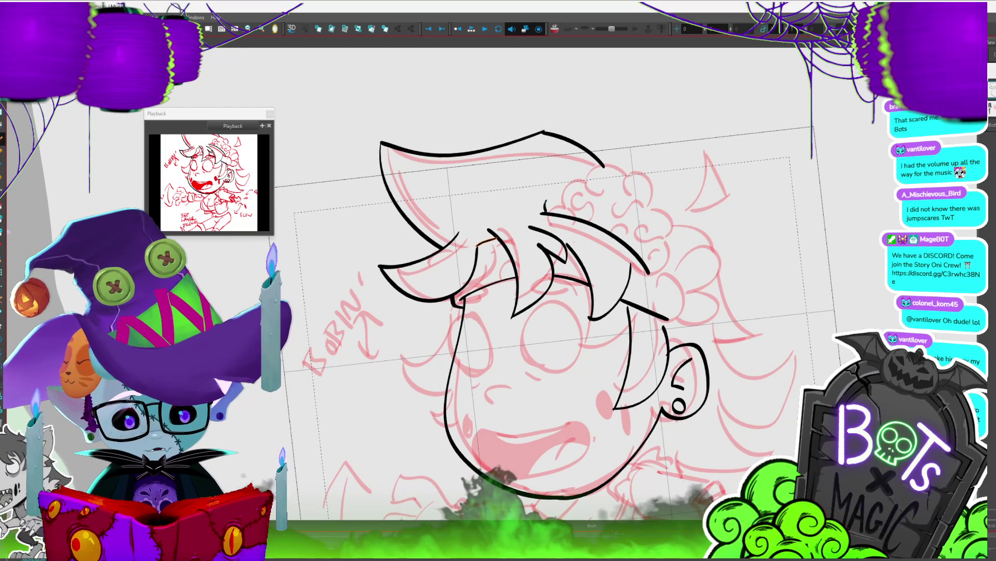
pyautogui.moveTo(612, 237); pyautogui.dragTo(612, 240)
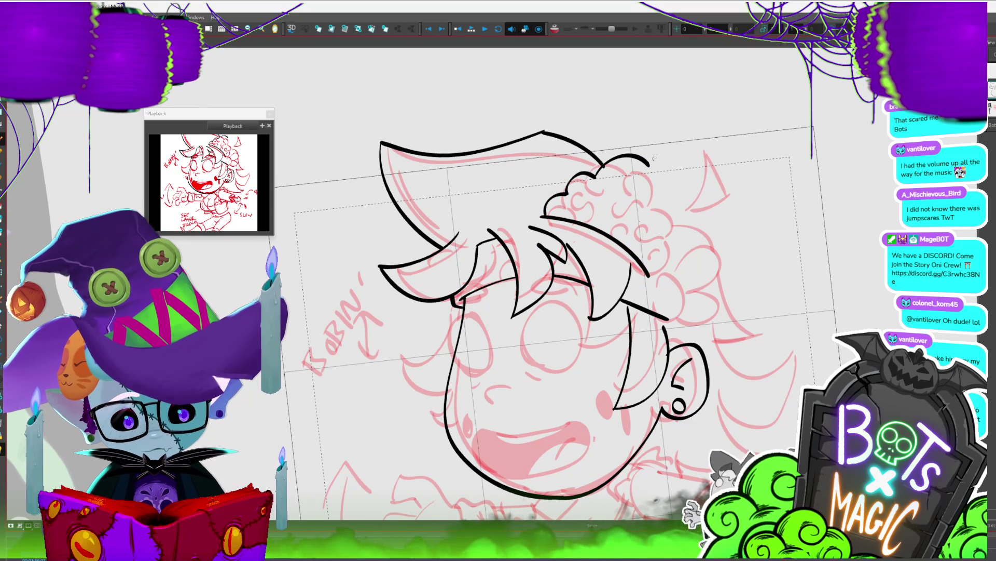
pyautogui.moveTo(594, 176)
pyautogui.mouseDown()
pyautogui.moveTo(649, 165)
pyautogui.moveTo(670, 242)
pyautogui.moveTo(652, 271)
pyautogui.mouseUp()
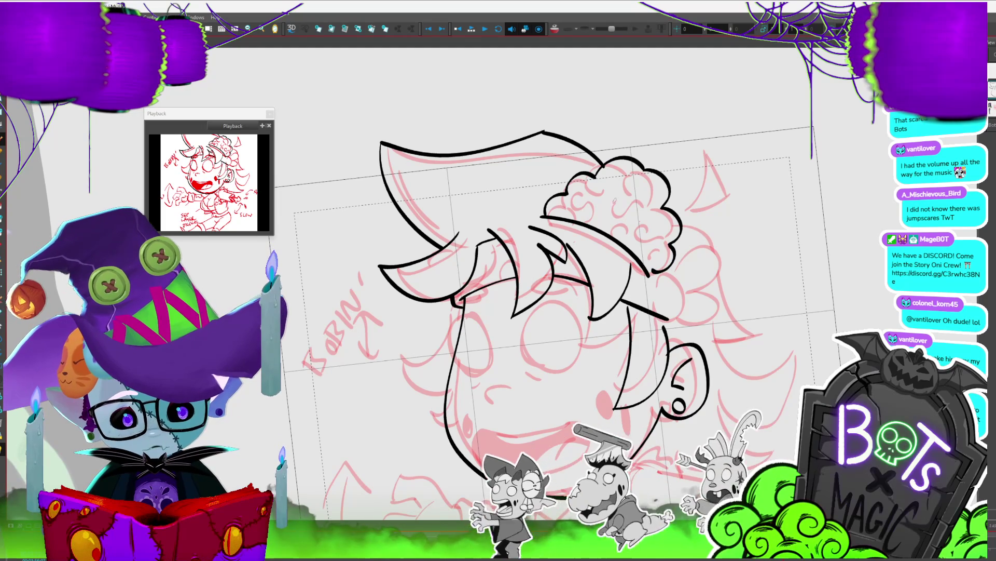
# Step: Draw the swirling curls inside the exposed brain, including a small curl at its edge
pyautogui.moveTo(595, 177); pyautogui.dragTo(610, 193)
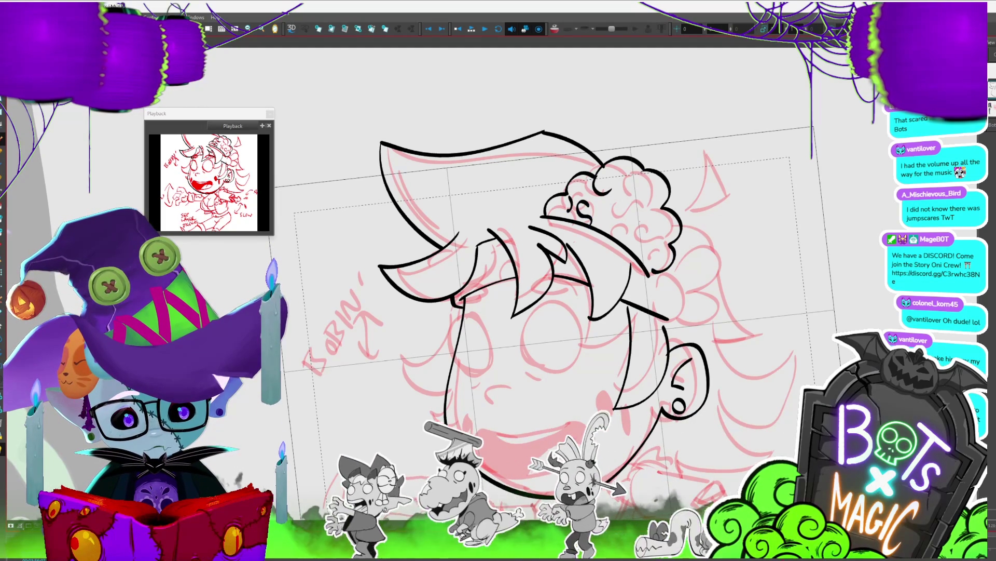
pyautogui.moveTo(605, 179)
pyautogui.mouseDown()
pyautogui.moveTo(623, 171)
pyautogui.moveTo(659, 205)
pyautogui.moveTo(623, 205)
pyautogui.mouseUp()
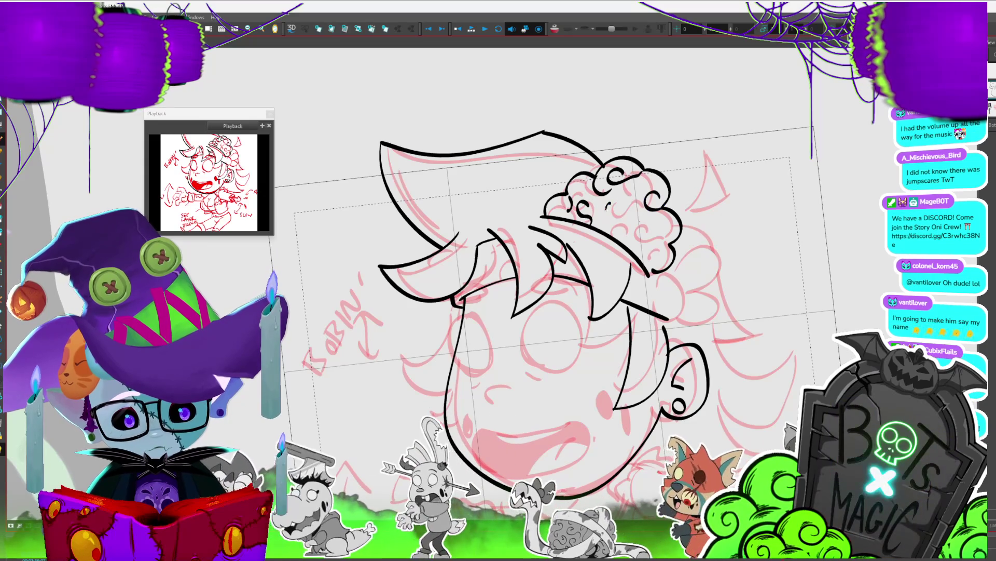
pyautogui.moveTo(637, 236); pyautogui.dragTo(648, 230)
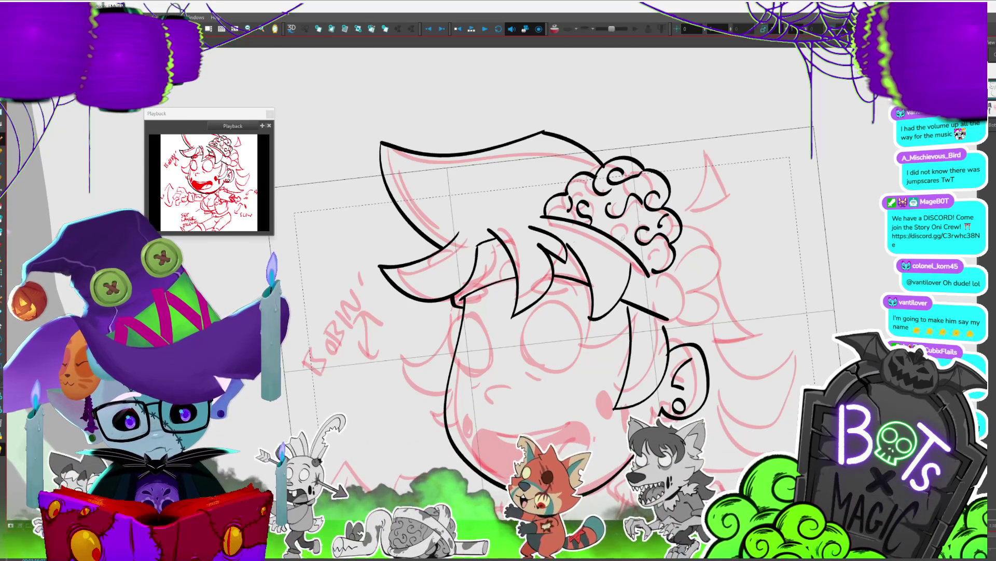
pyautogui.press('2')
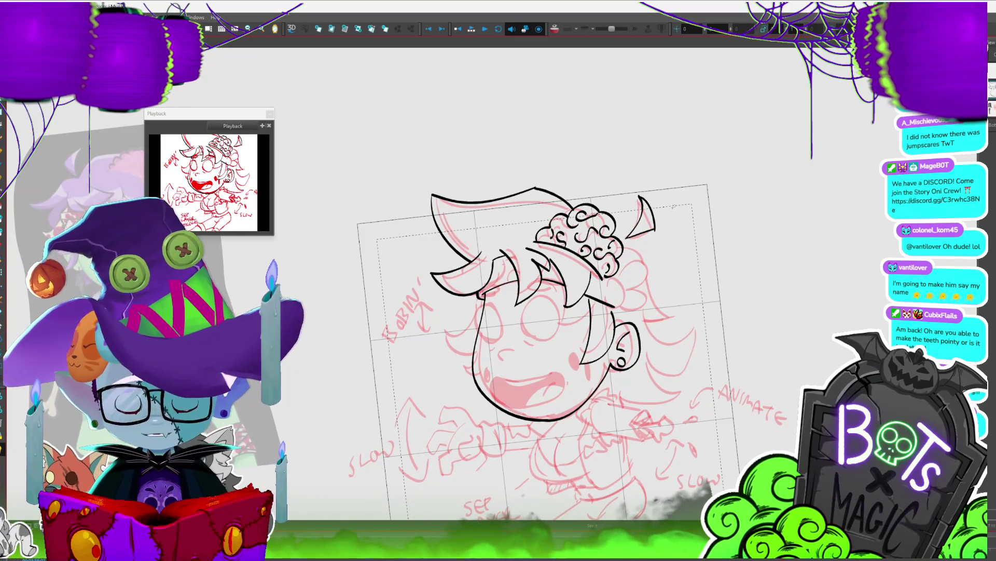
pyautogui.scroll(2, 529, 337)
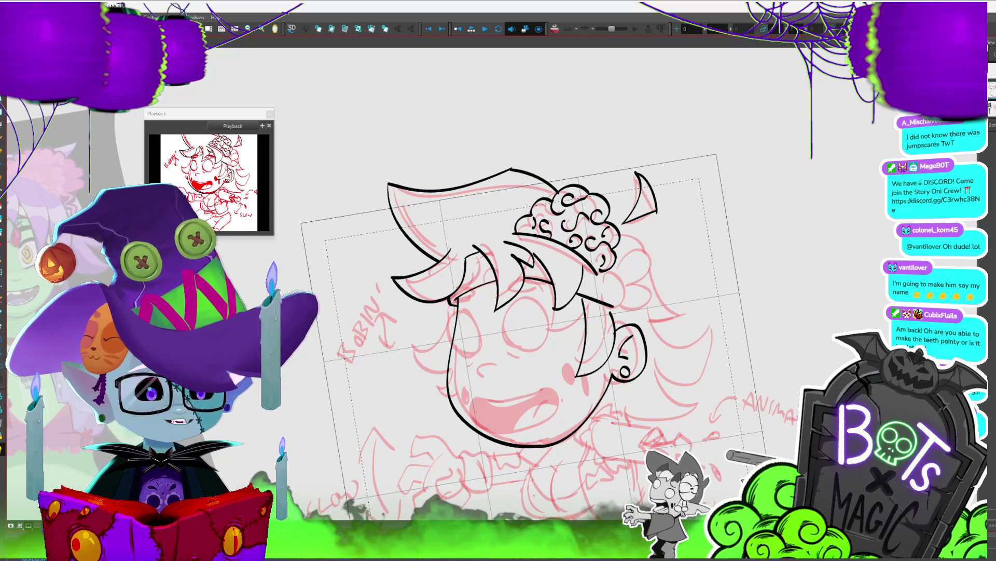
pyautogui.scroll(-2, 545, 301)
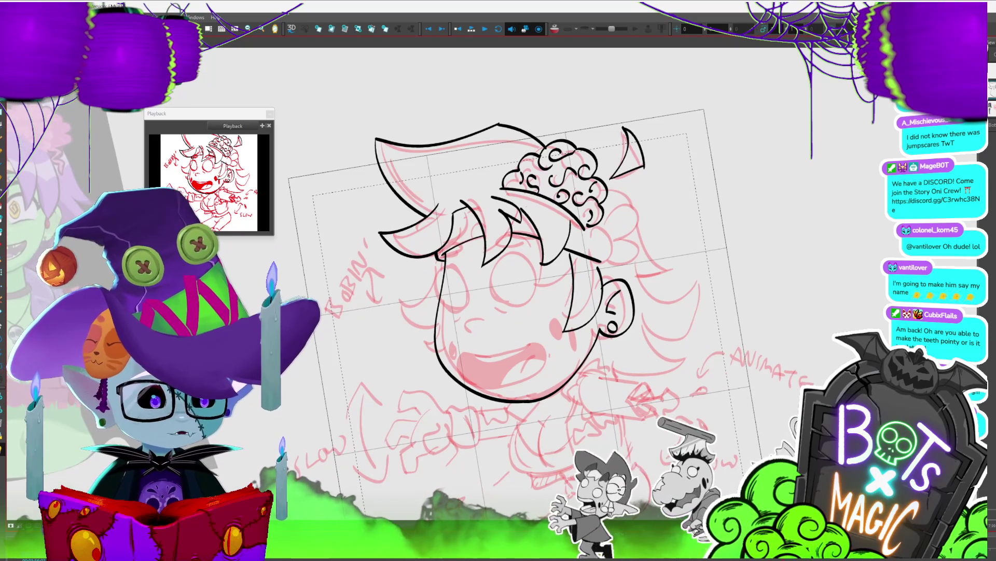
pyautogui.scroll(-1, 556, 275)
pyautogui.press('.')
pyautogui.press('.')
pyautogui.press('.')
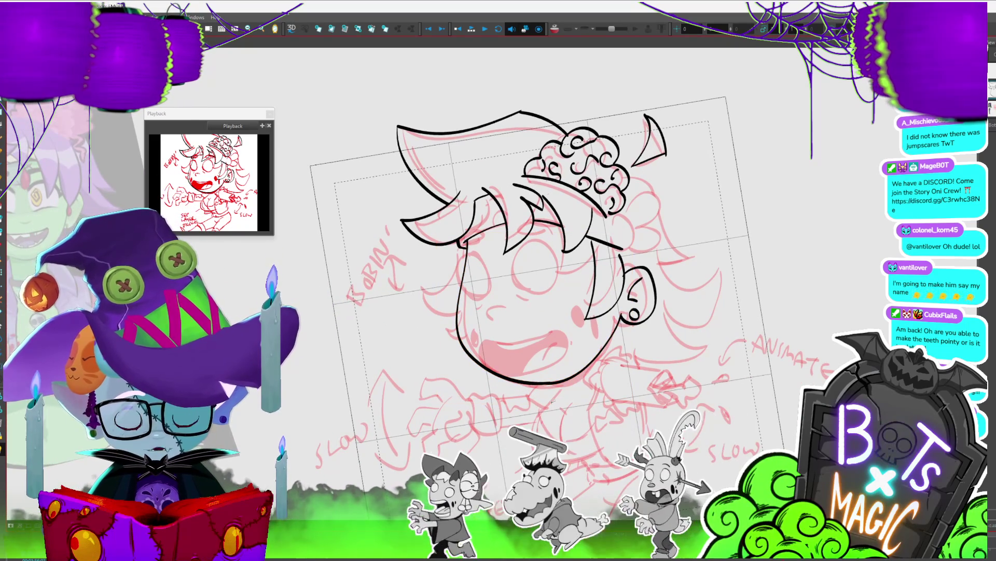
pyautogui.press('.')
pyautogui.press('.')
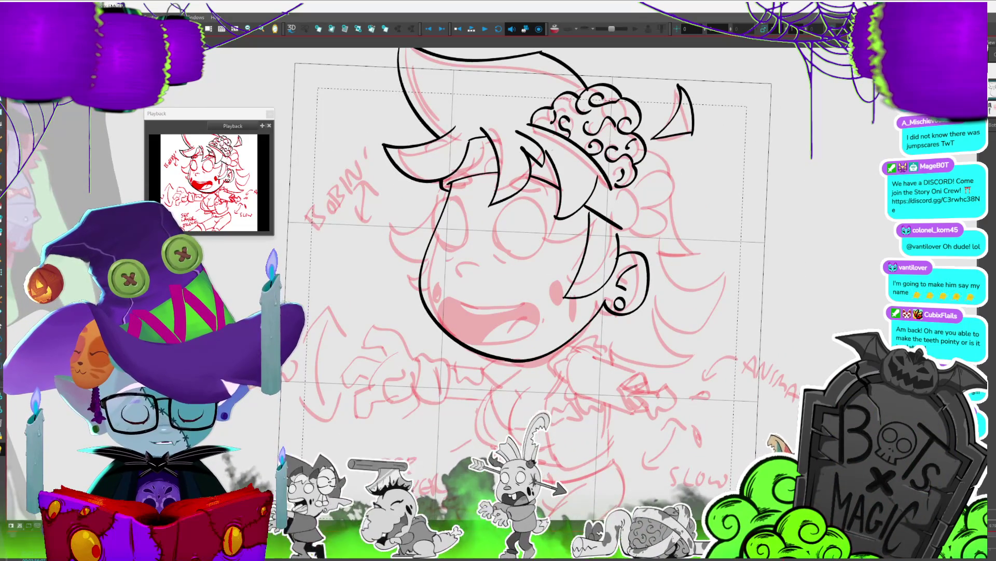
pyautogui.press('.')
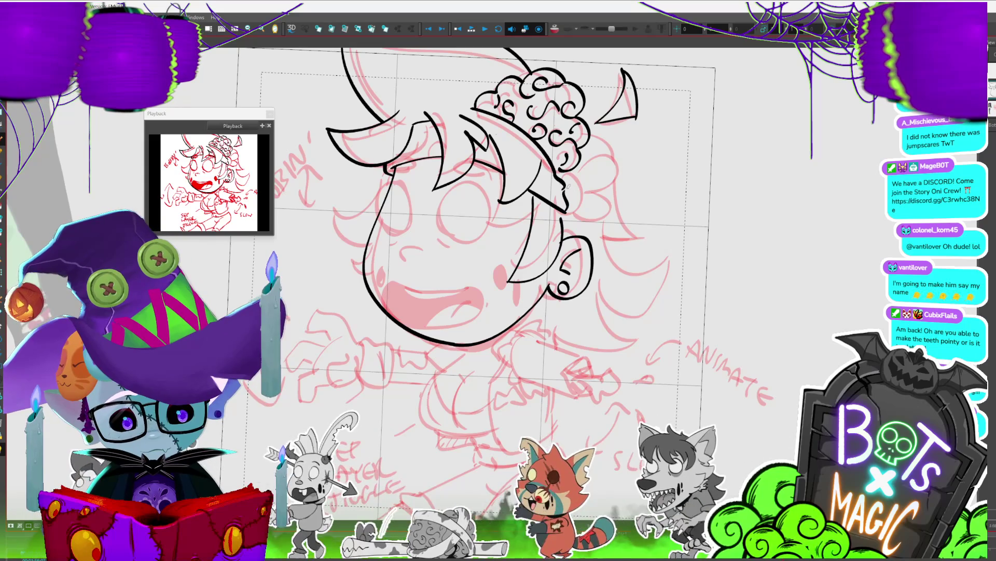
# Step: Draw a bow loop beside the brain, then rotate it clockwise and lower it into place
pyautogui.press('.')
pyautogui.press('.')
pyautogui.press('.')
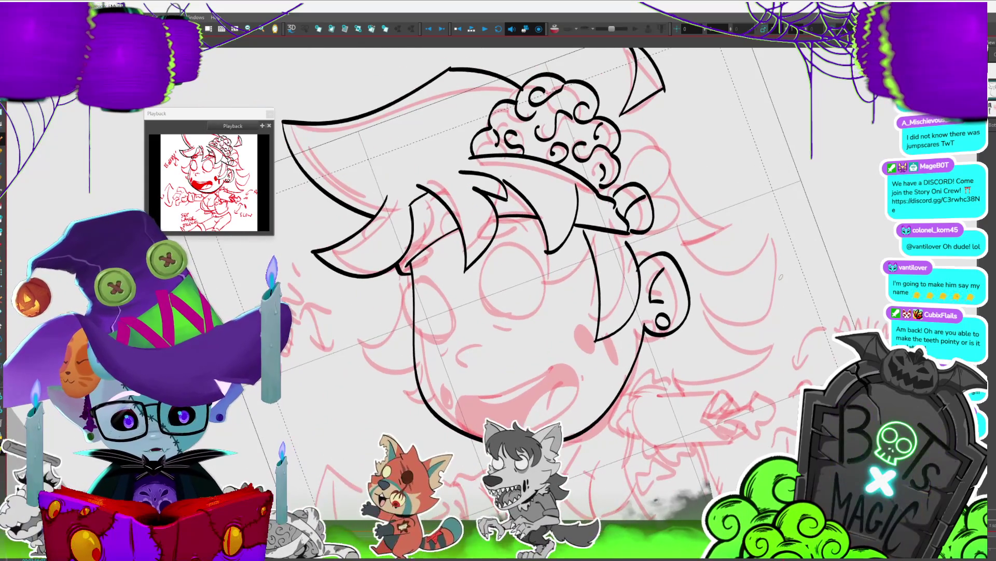
pyautogui.moveTo(638, 179)
pyautogui.mouseDown()
pyautogui.moveTo(693, 153)
pyautogui.moveTo(715, 187)
pyautogui.mouseUp()
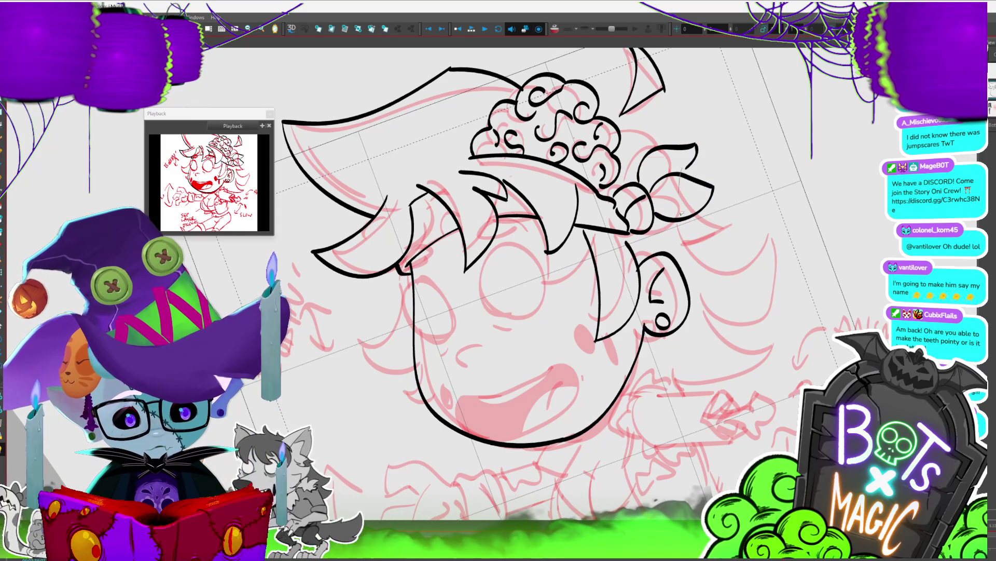
pyautogui.click(714, 201)
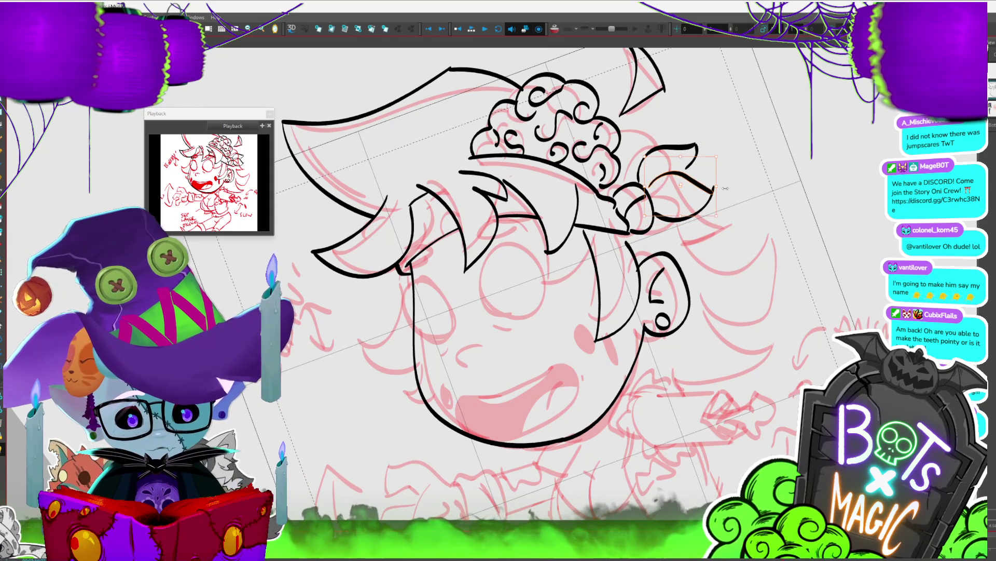
pyautogui.moveTo(735, 201); pyautogui.dragTo(728, 232)
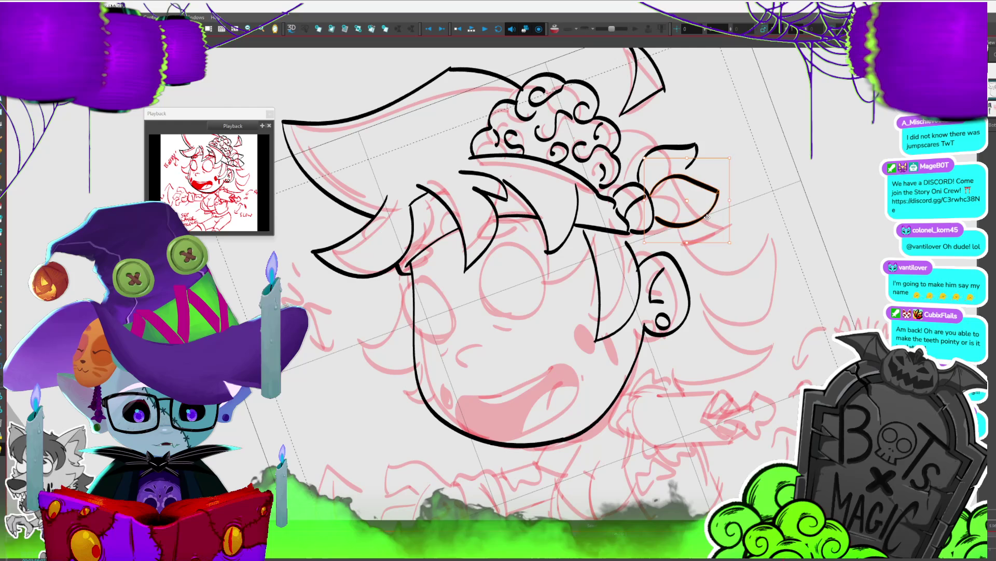
pyautogui.moveTo(733, 162); pyautogui.dragTo(738, 166)
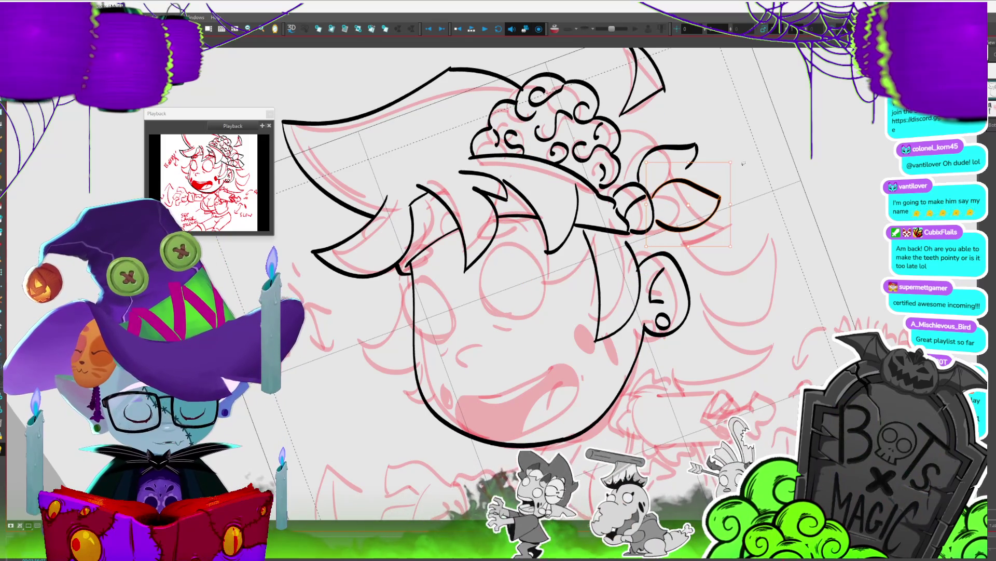
# Step: Enlarge and raise the small stroke above the bow
pyautogui.click(693, 156)
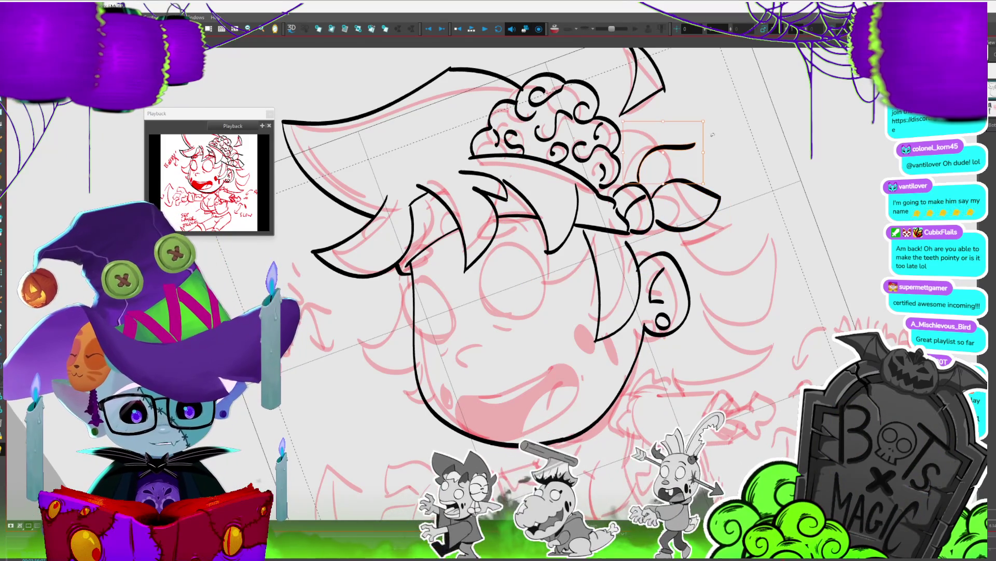
pyautogui.moveTo(705, 120); pyautogui.dragTo(735, 99)
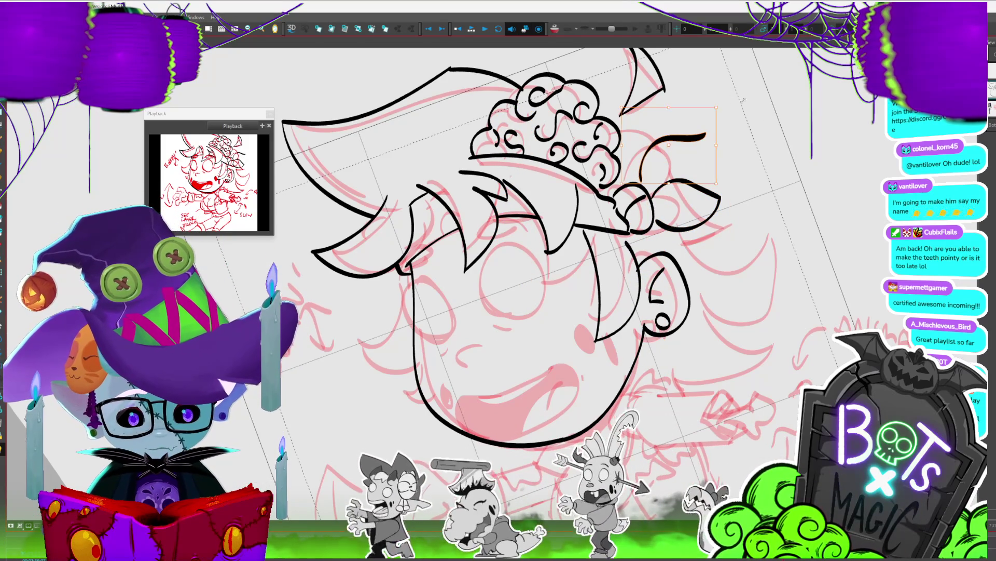
pyautogui.scroll(-5, 519, 291)
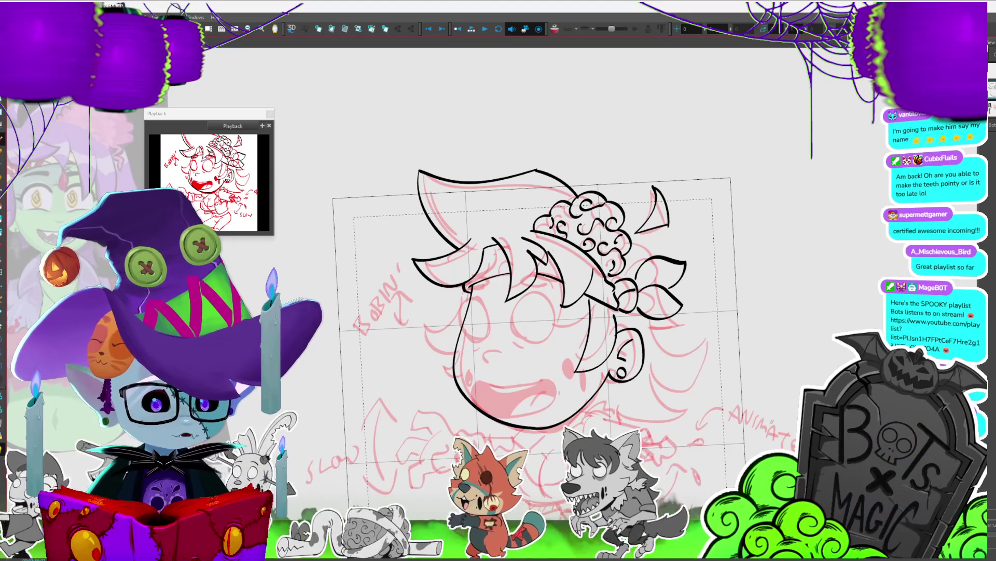
pyautogui.moveTo(755, 293)
pyautogui.mouseDown()
pyautogui.moveTo(748, 266)
pyautogui.moveTo(760, 253)
pyautogui.moveTo(764, 269)
pyautogui.mouseUp()
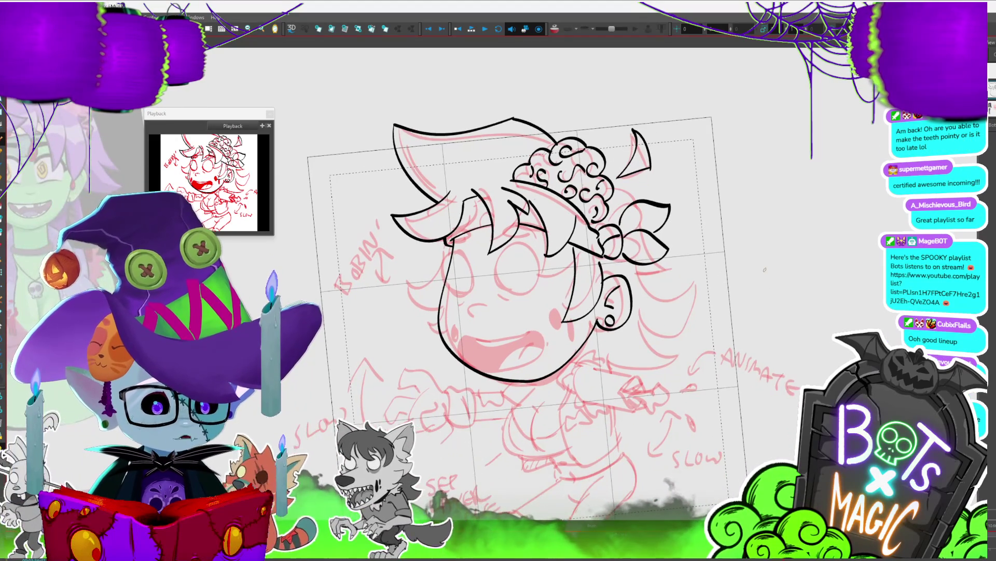
pyautogui.press('2')
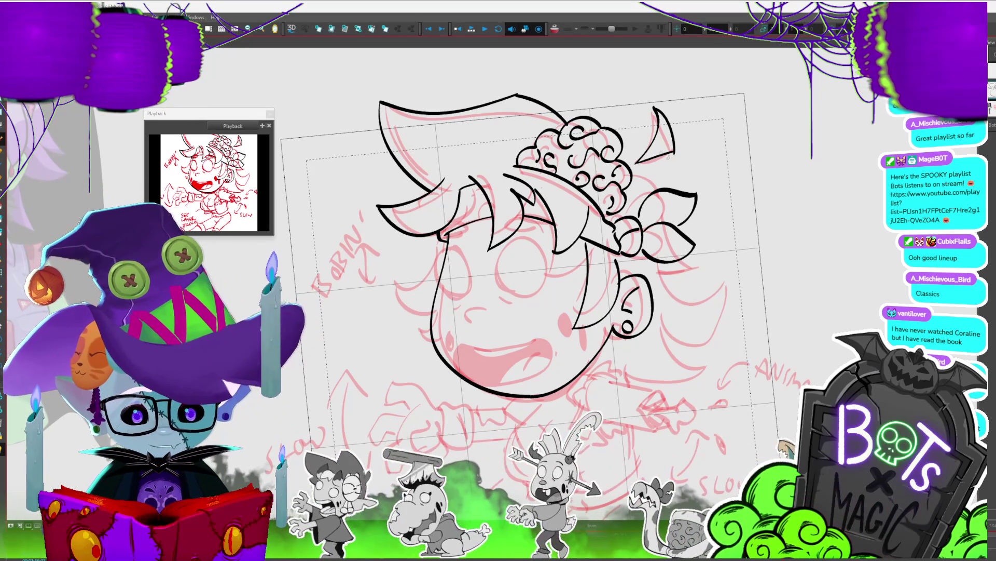
pyautogui.moveTo(634, 146); pyautogui.dragTo(677, 164)
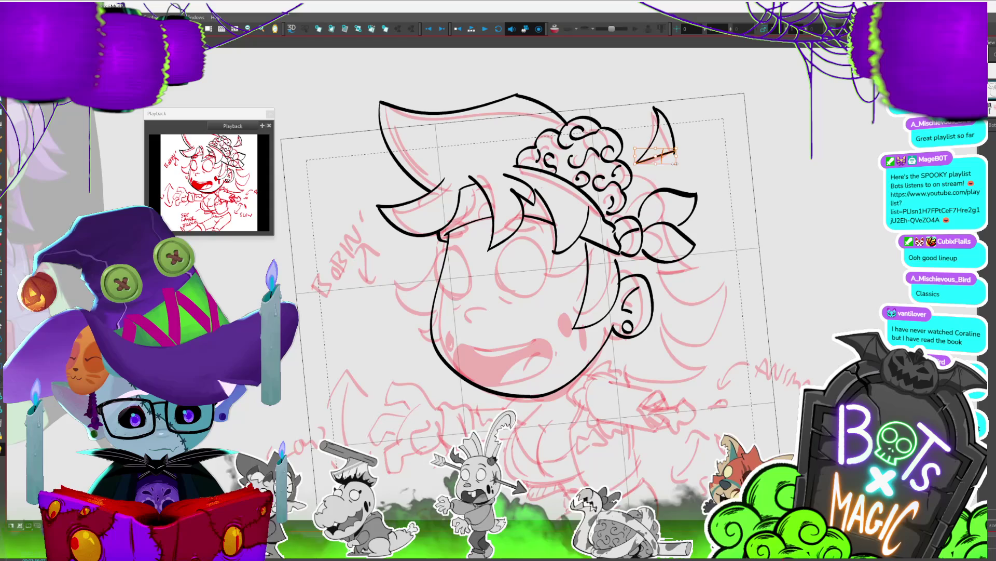
pyautogui.press('Delete')
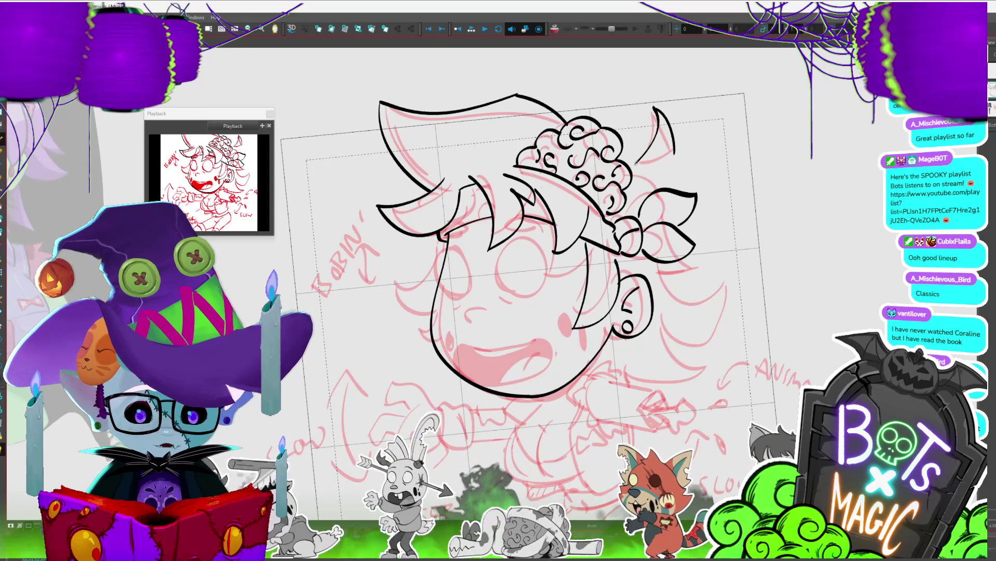
pyautogui.moveTo(683, 97); pyautogui.dragTo(643, 161)
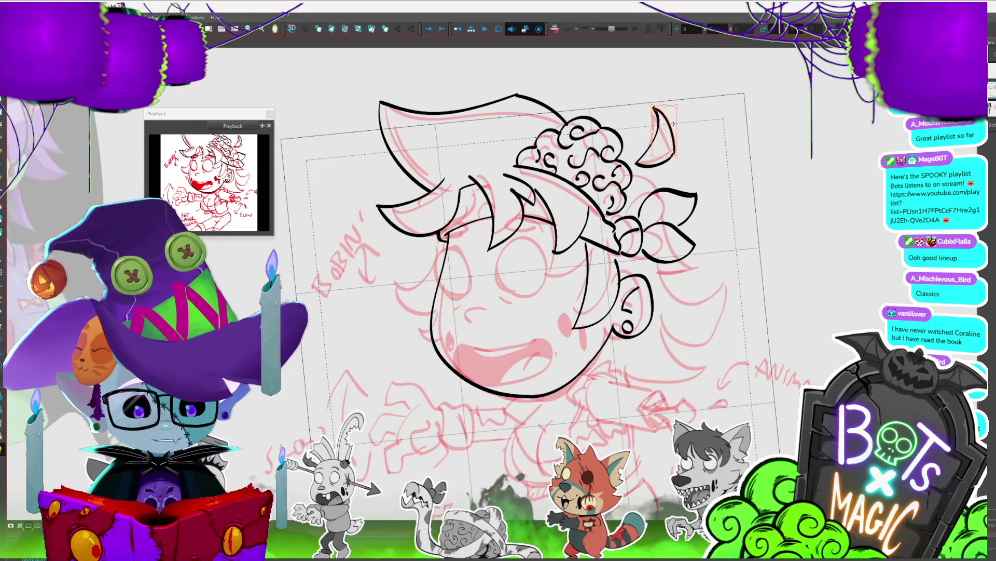
pyautogui.click(656, 111)
pyautogui.moveTo(654, 108); pyautogui.dragTo(637, 164)
pyautogui.click(659, 135)
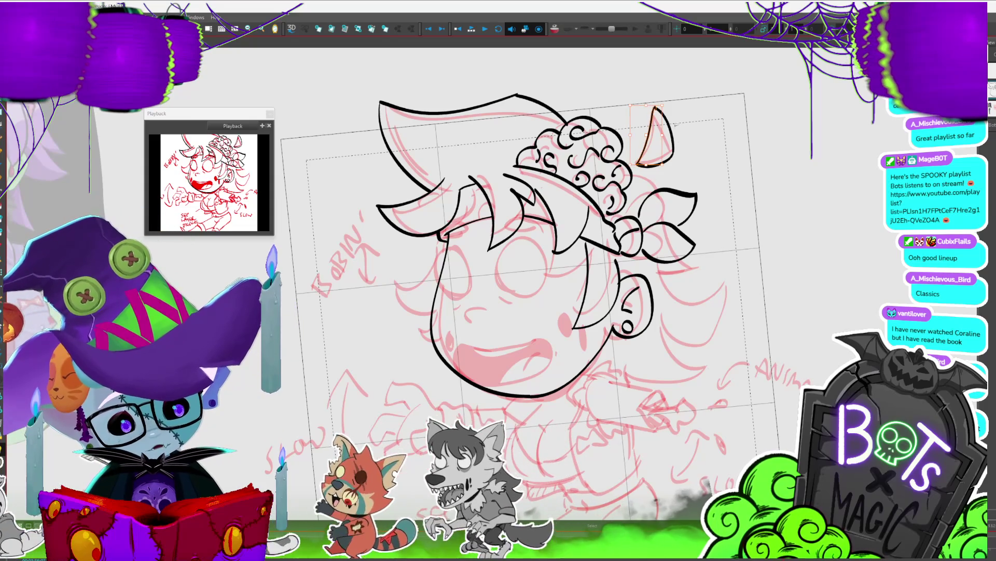
pyautogui.scroll(-1, 519, 259)
pyautogui.scroll(2, 519, 260)
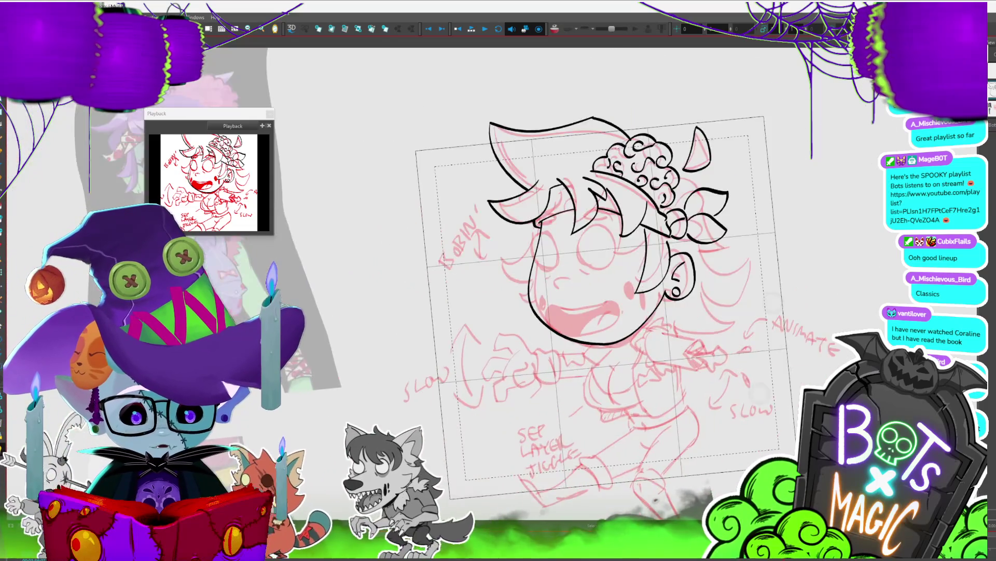
pyautogui.scroll(-2, 519, 301)
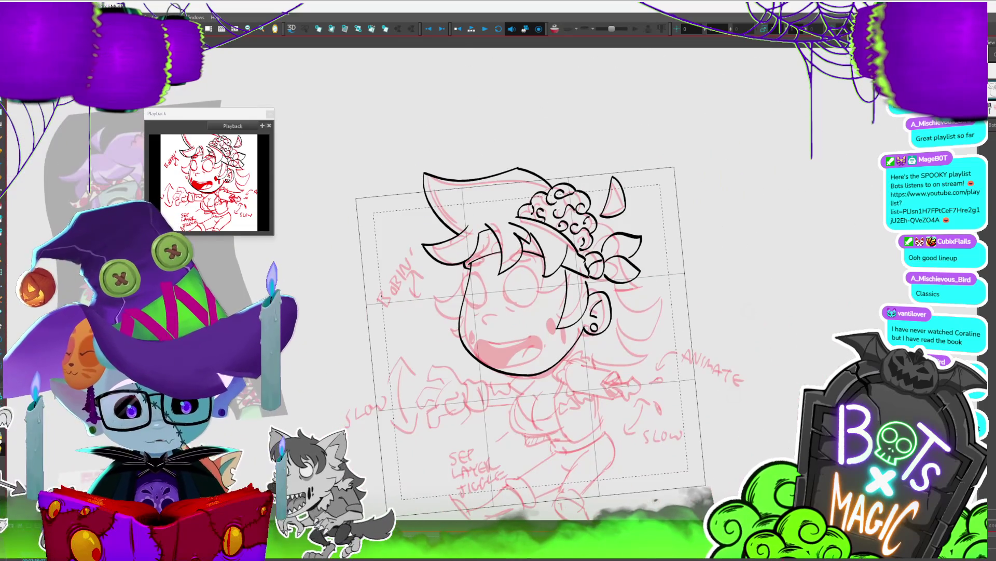
pyautogui.moveTo(519, 312); pyautogui.dragTo(768, 270)
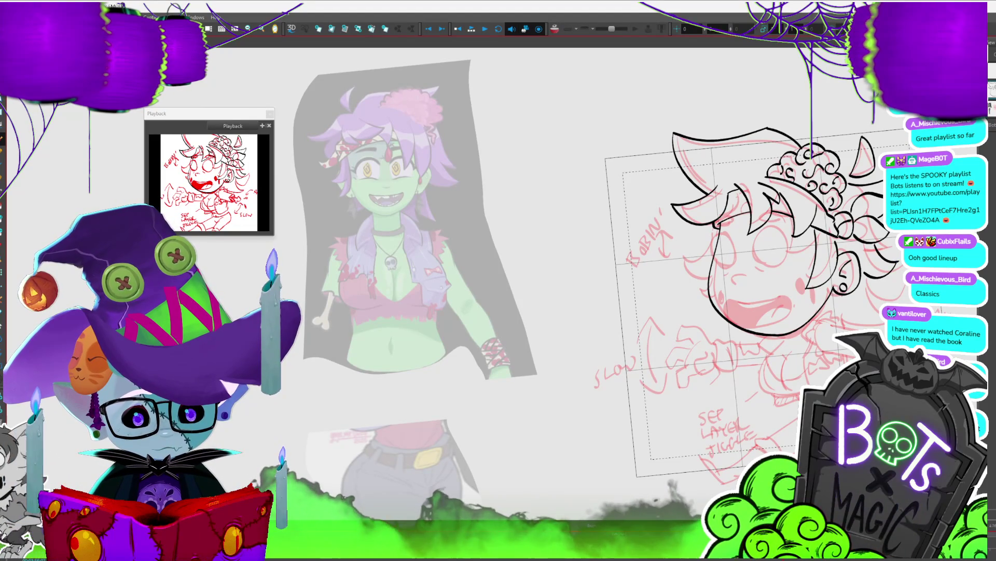
pyautogui.moveTo(726, 259); pyautogui.dragTo(561, 202)
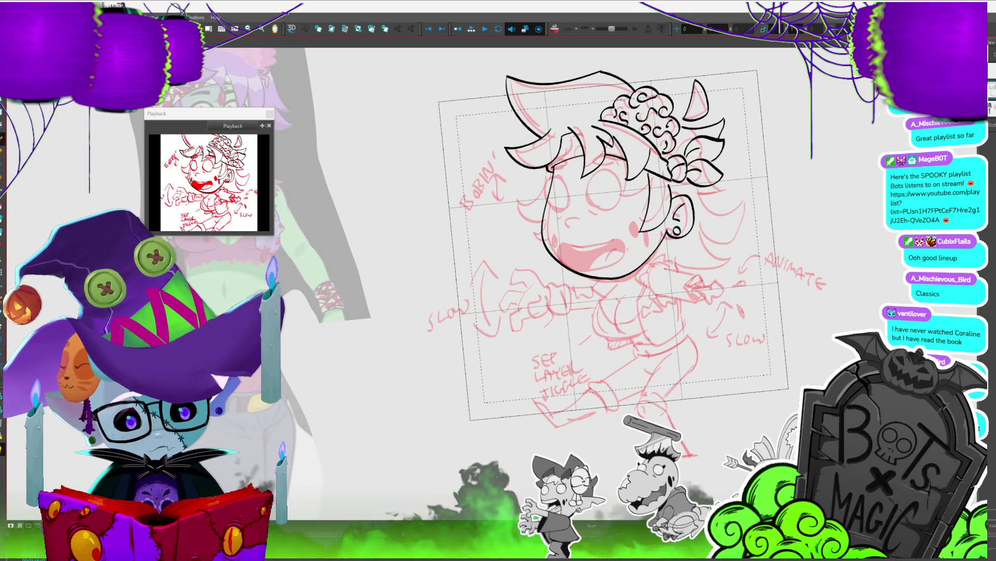
pyautogui.moveTo(686, 174)
pyautogui.mouseDown()
pyautogui.moveTo(705, 184)
pyautogui.moveTo(700, 167)
pyautogui.mouseUp()
# Step: Remove the low bow loop, then level and zoom the view onto the character to inspect it
pyautogui.hotkey('ctrl', 'z')
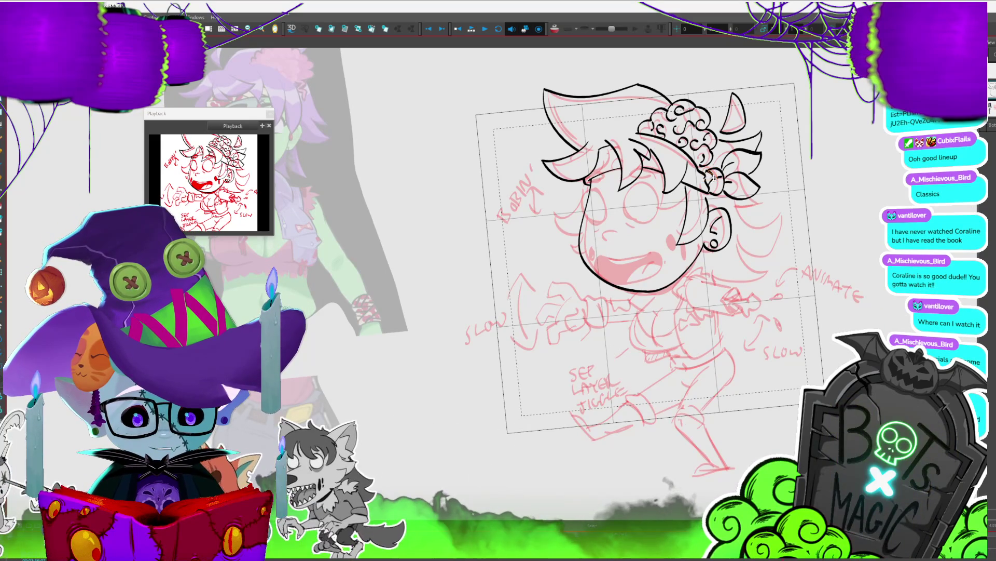
pyautogui.scroll(1, 554, 149)
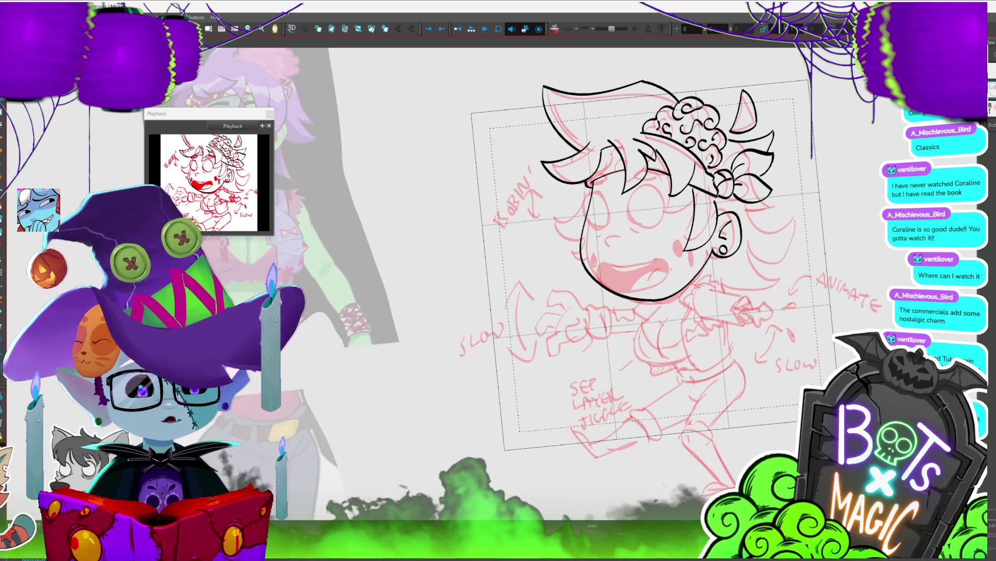
pyautogui.scroll(2, 877, 142)
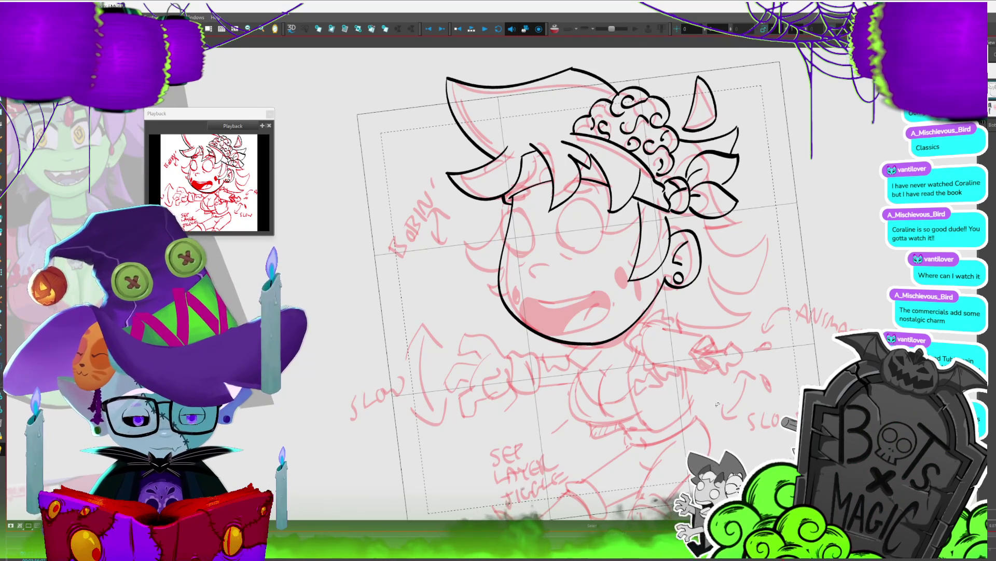
pyautogui.moveTo(571, 280); pyautogui.dragTo(637, 252)
pyautogui.moveTo(571, 280); pyautogui.dragTo(543, 306)
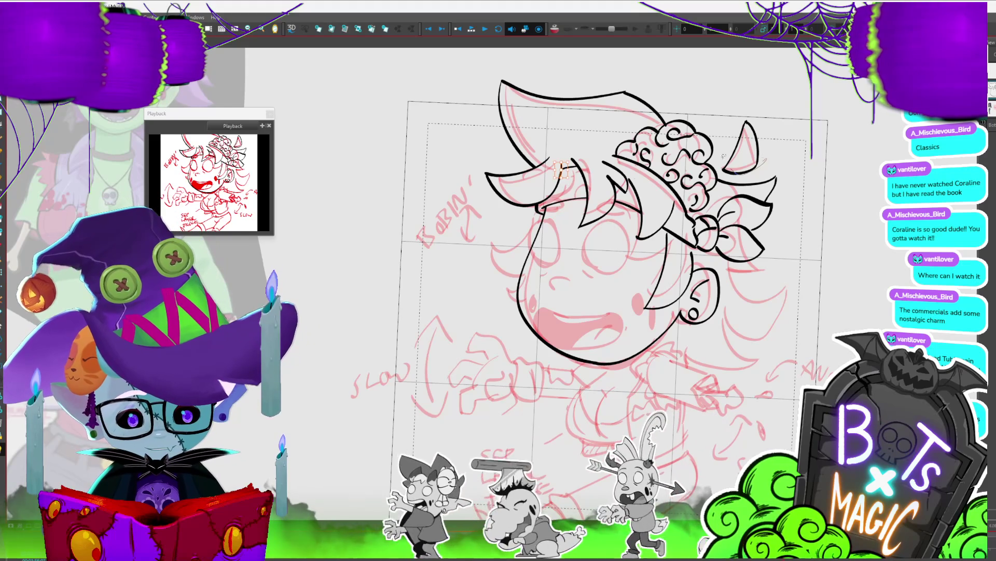
pyautogui.click(754, 135)
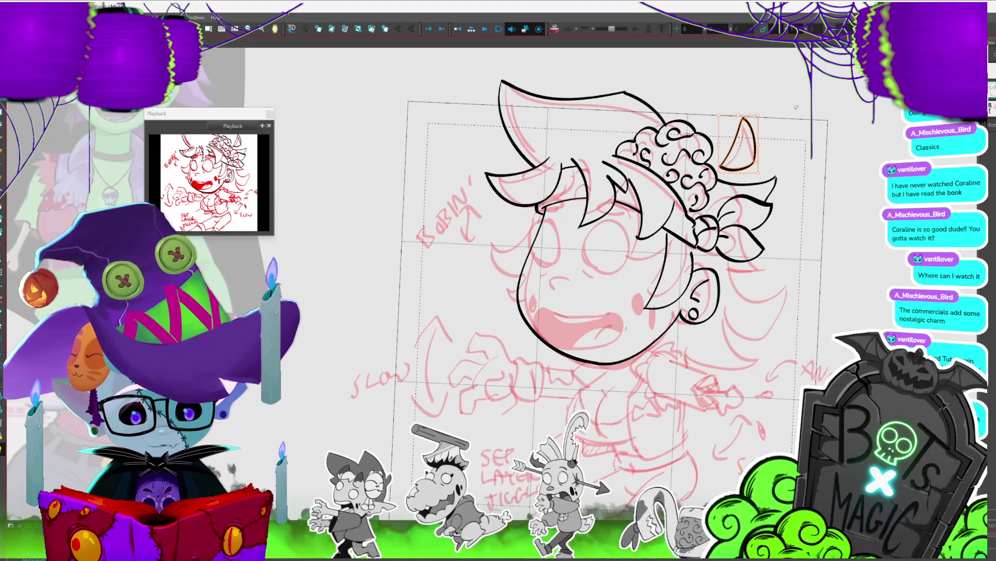
pyautogui.moveTo(754, 135); pyautogui.dragTo(844, 285)
pyautogui.hotkey('shift', 'x')
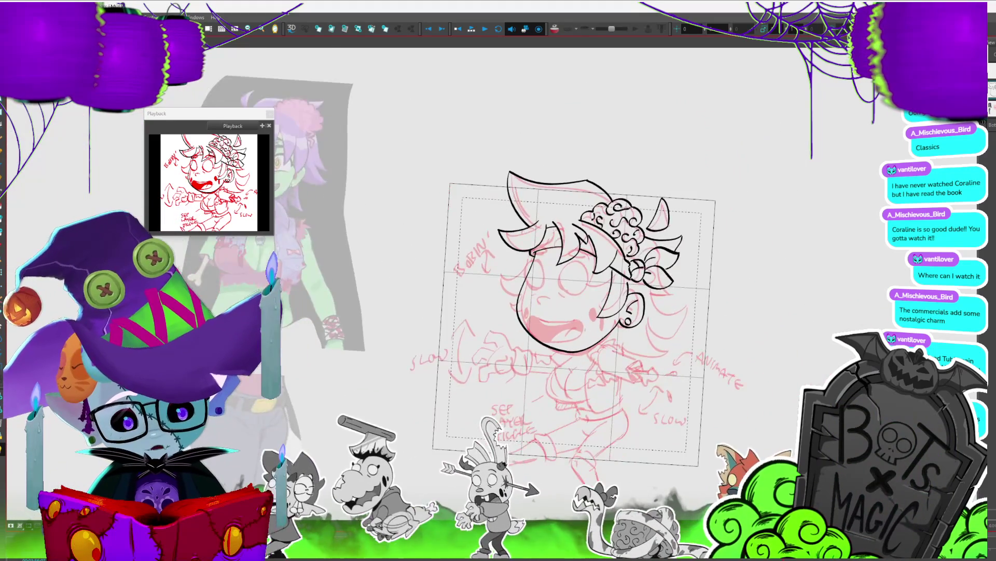
pyautogui.scroll(2, 519, 260)
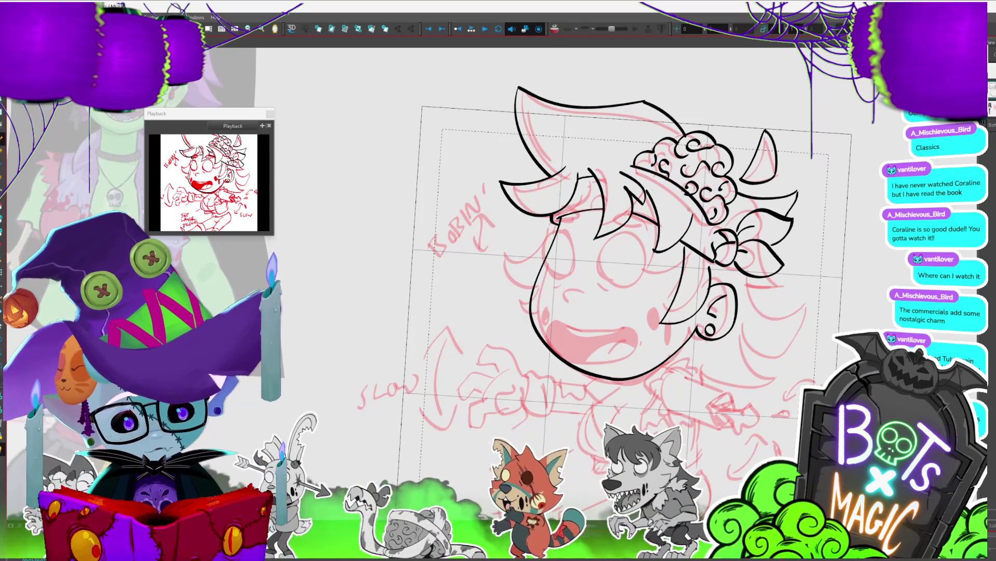
# Step: Delete the hair stroke over the eye and redraw it as a short new stroke
pyautogui.click(653, 224)
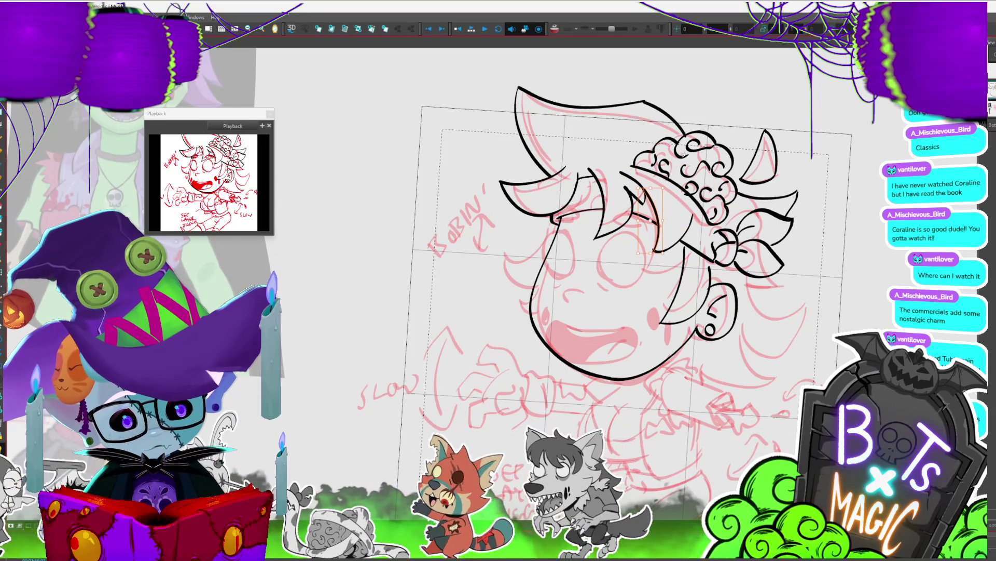
pyautogui.moveTo(643, 190); pyautogui.dragTo(647, 182)
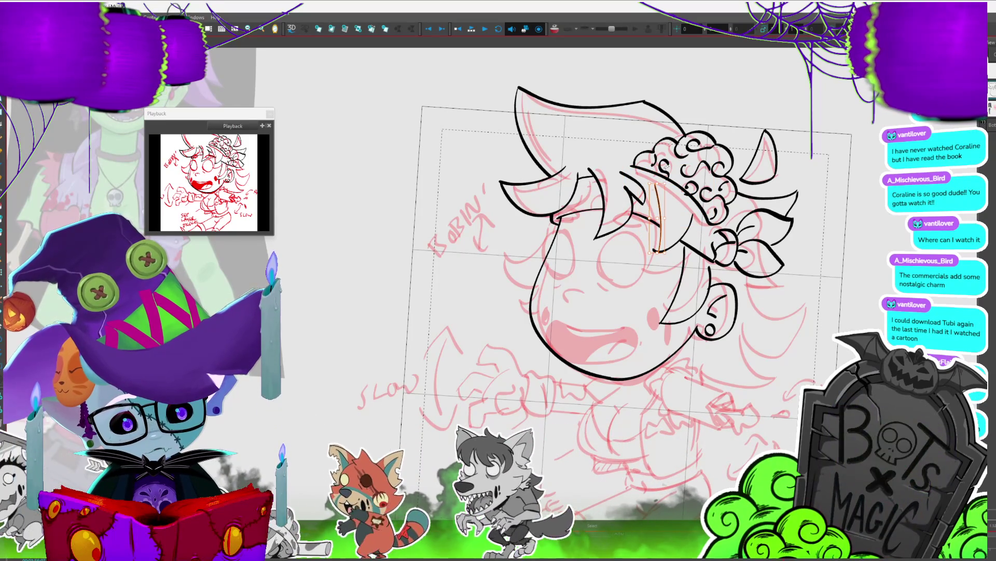
pyautogui.press('Delete')
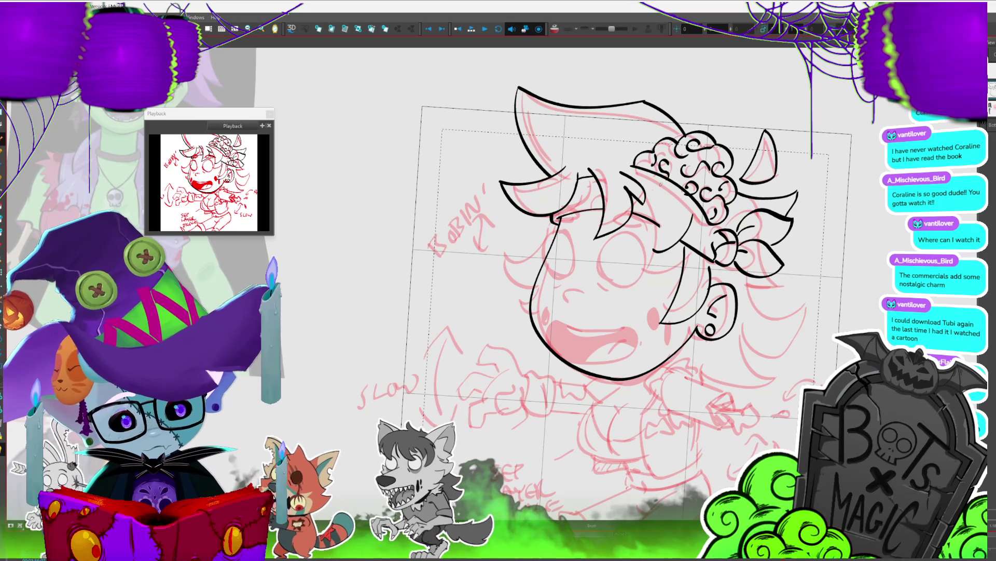
pyautogui.moveTo(658, 181); pyautogui.dragTo(657, 244)
pyautogui.moveTo(571, 260); pyautogui.dragTo(477, 171)
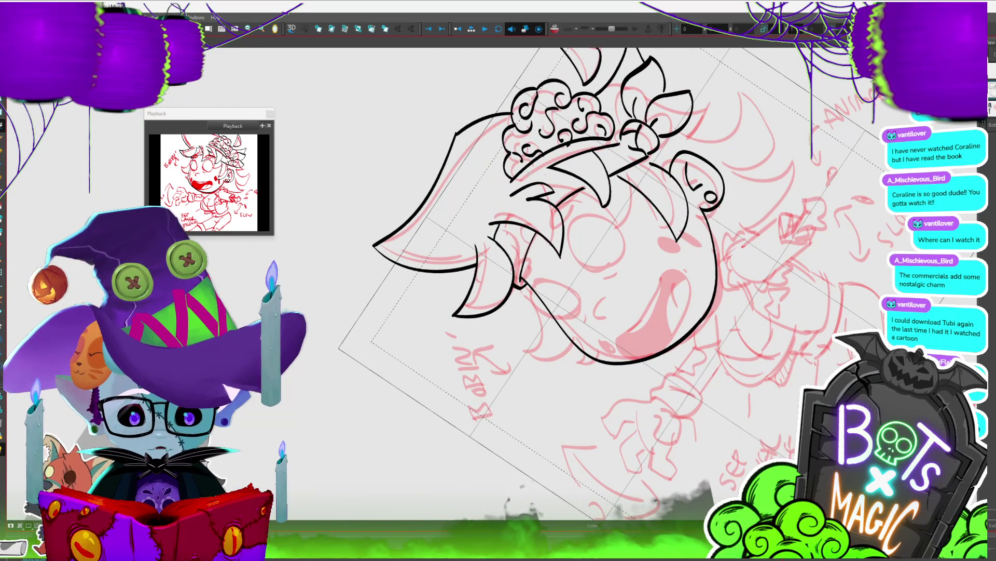
pyautogui.moveTo(540, 184); pyautogui.dragTo(629, 325)
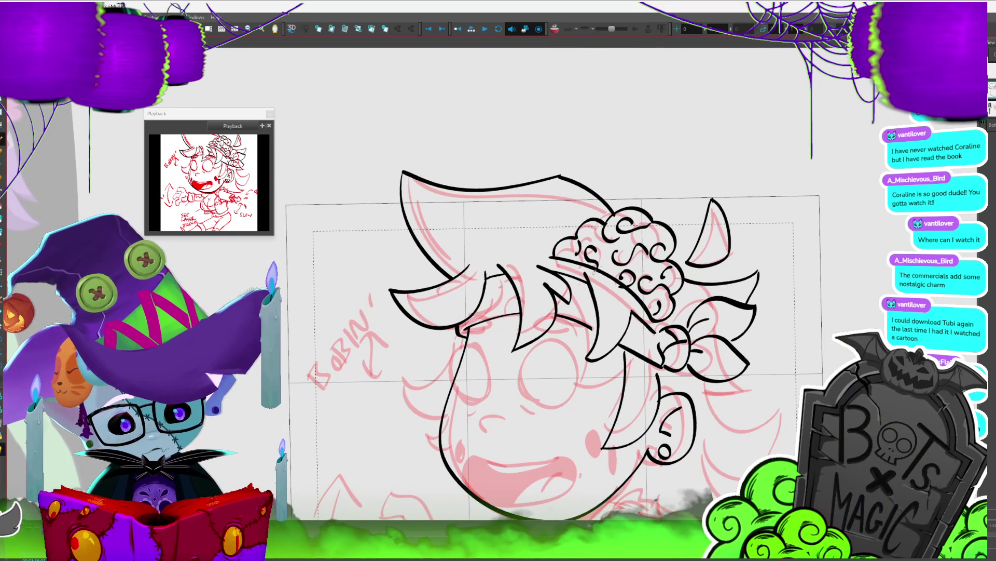
pyautogui.scroll(-5, 508, 215)
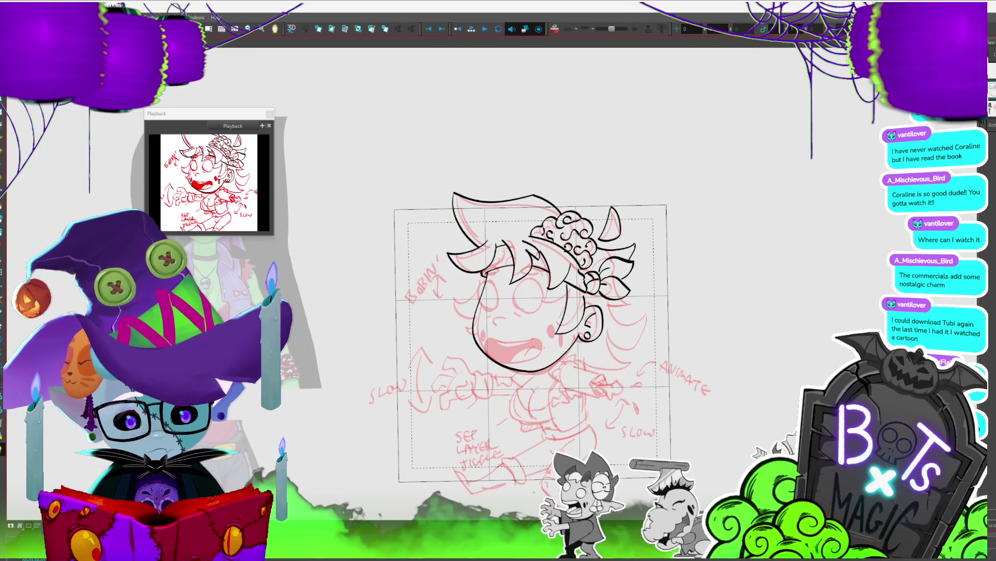
# Step: Nudge the exposed-brain curls slightly upward and check the stroke atop the bow
pyautogui.press('x')
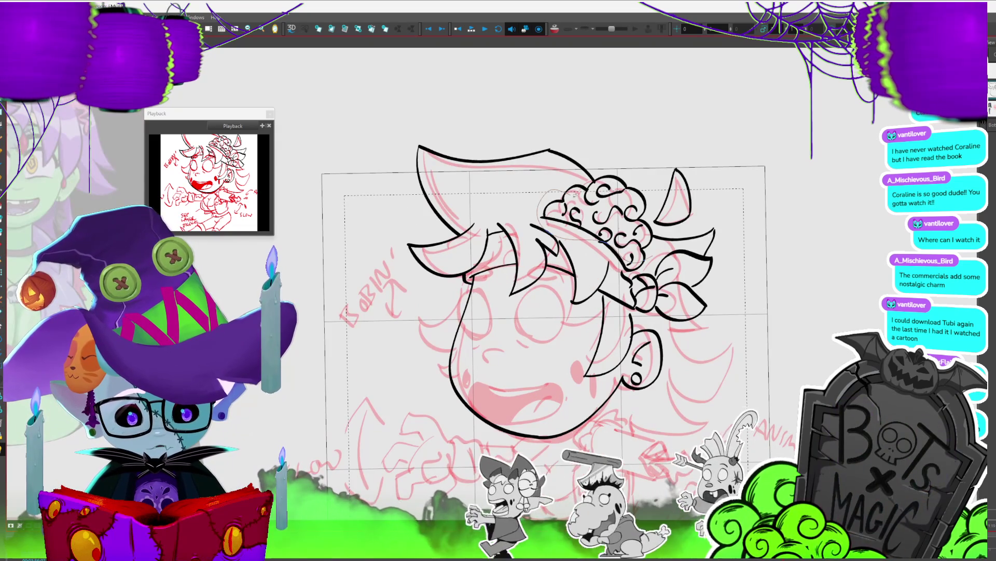
pyautogui.click(632, 224)
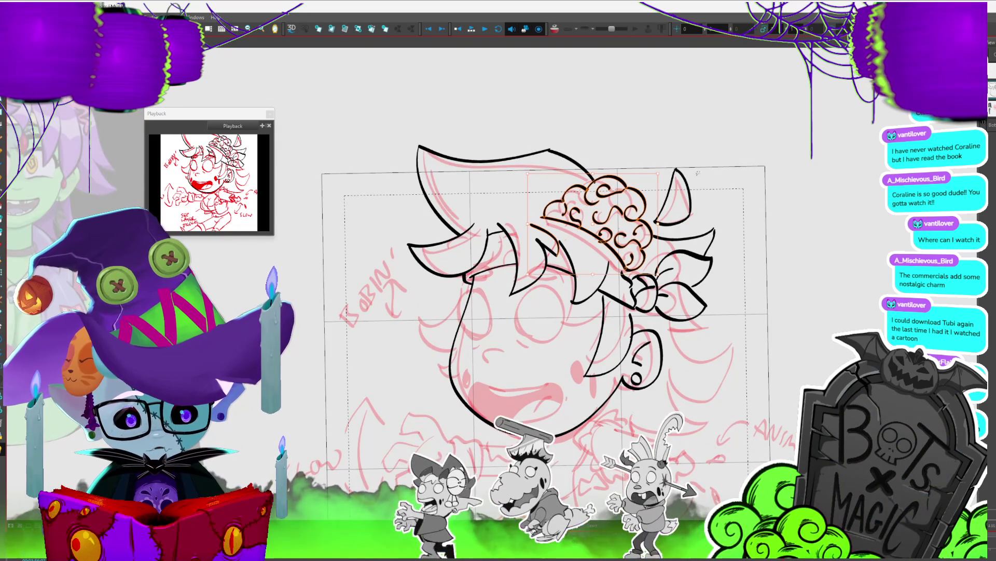
pyautogui.moveTo(646, 226); pyautogui.dragTo(644, 222)
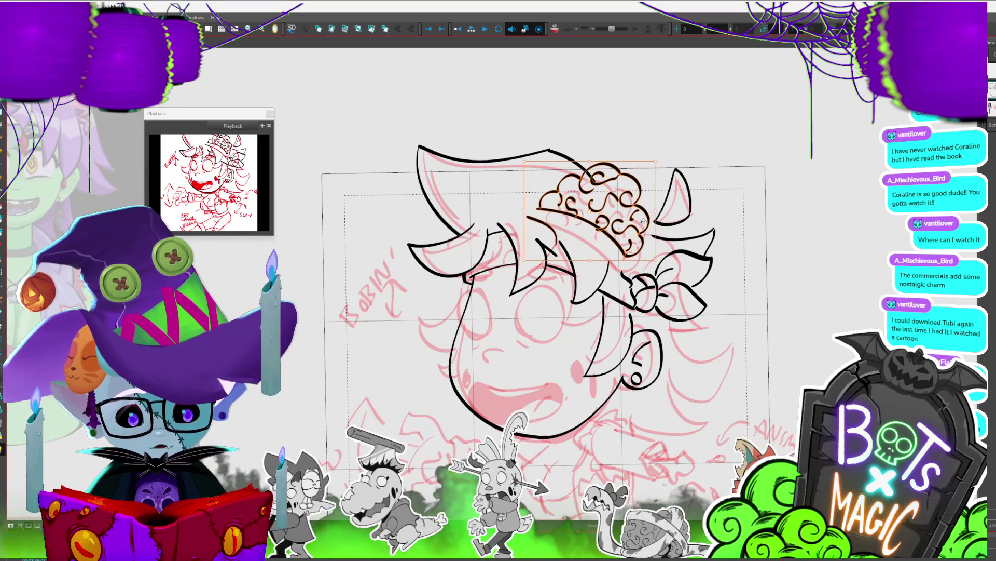
pyautogui.click(596, 166)
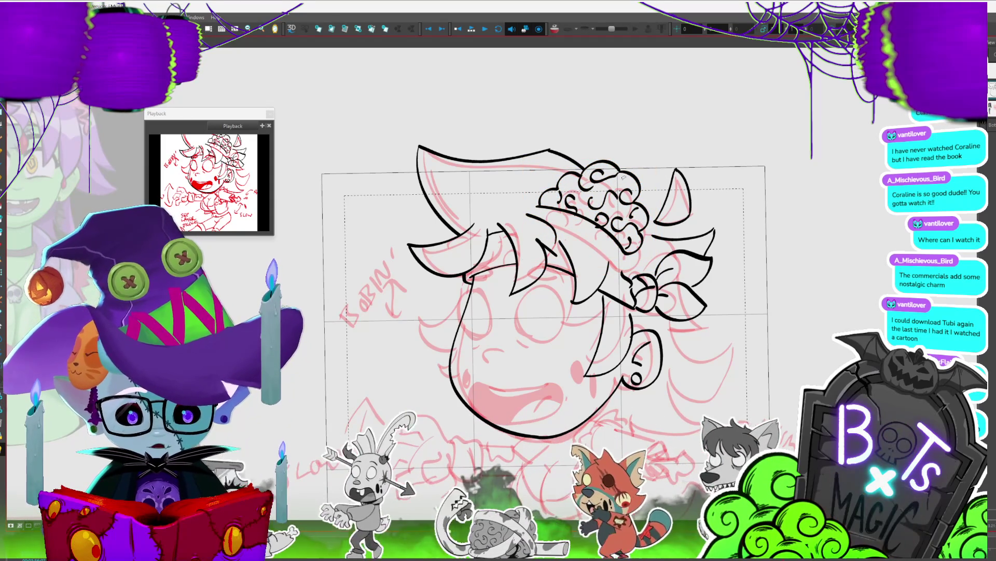
pyautogui.click(649, 228)
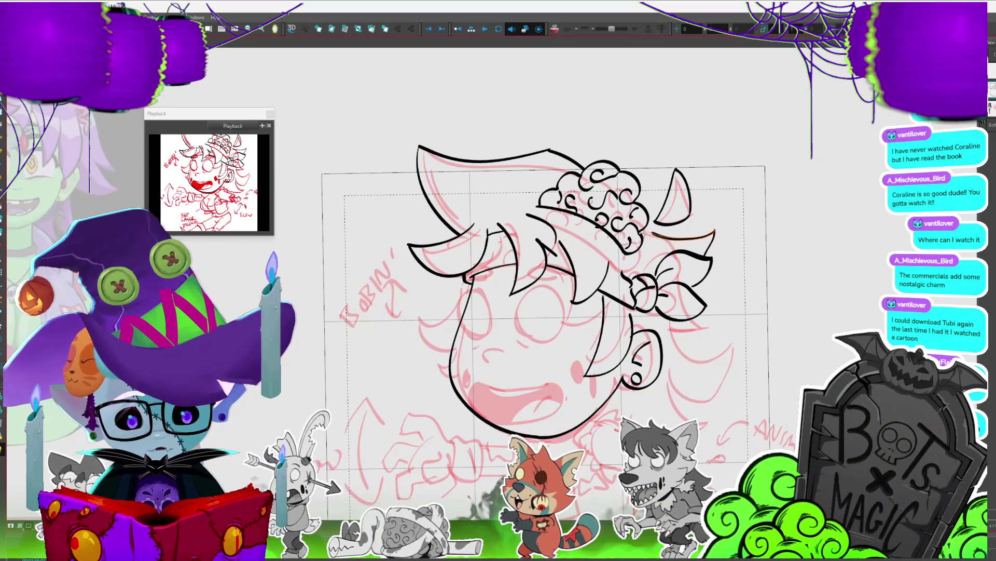
pyautogui.click(763, 194)
# Step: Redraw the right horn stroke slightly lower, remove the stray stroke, and save the project
pyautogui.moveTo(764, 193)
pyautogui.mouseDown()
pyautogui.moveTo(863, 215)
pyautogui.moveTo(772, 216)
pyautogui.mouseUp()
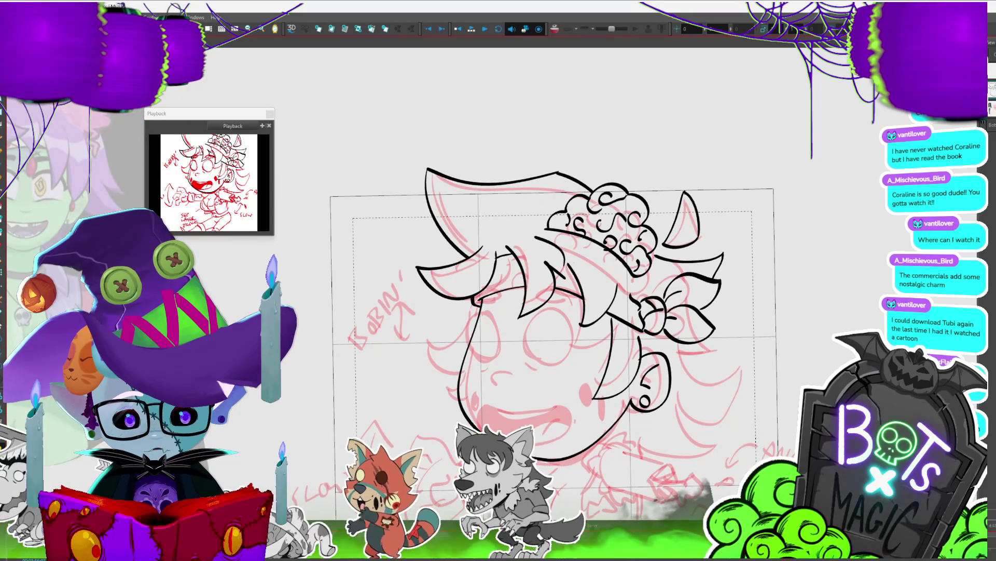
pyautogui.moveTo(683, 221)
pyautogui.mouseDown()
pyautogui.moveTo(660, 263)
pyautogui.moveTo(719, 251)
pyautogui.mouseUp()
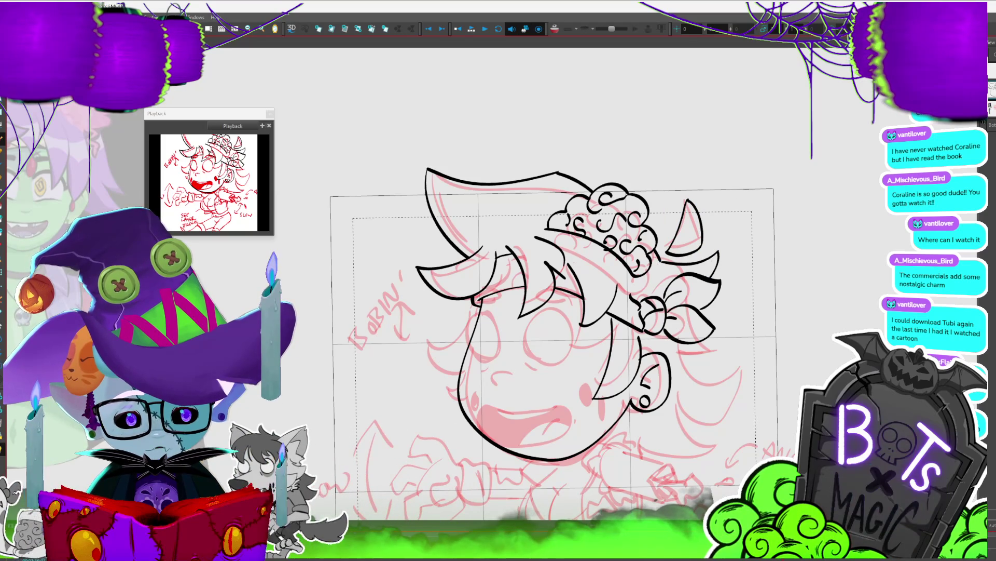
pyautogui.hotkey('ctrl', 'z')
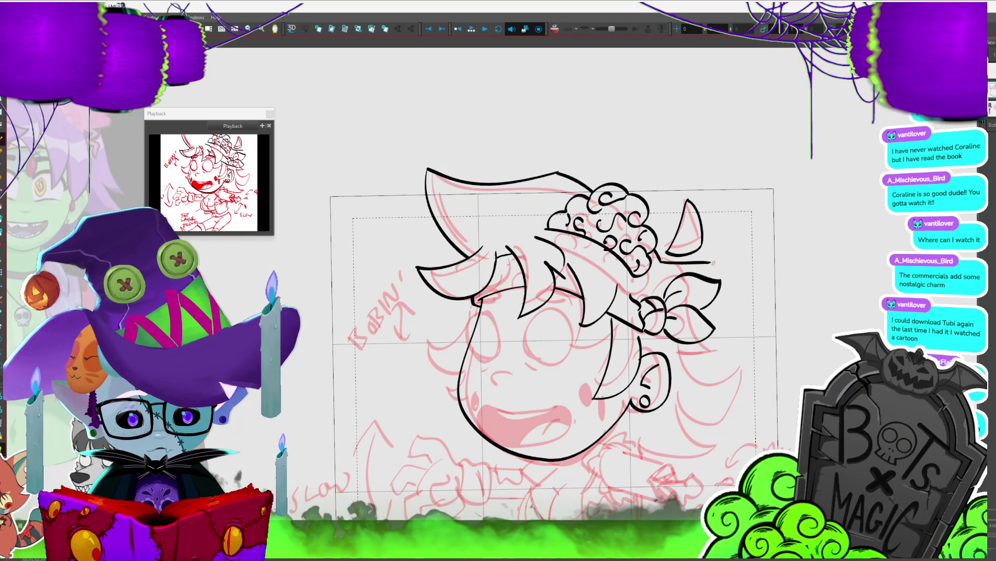
pyautogui.hotkey('ctrl', 's')
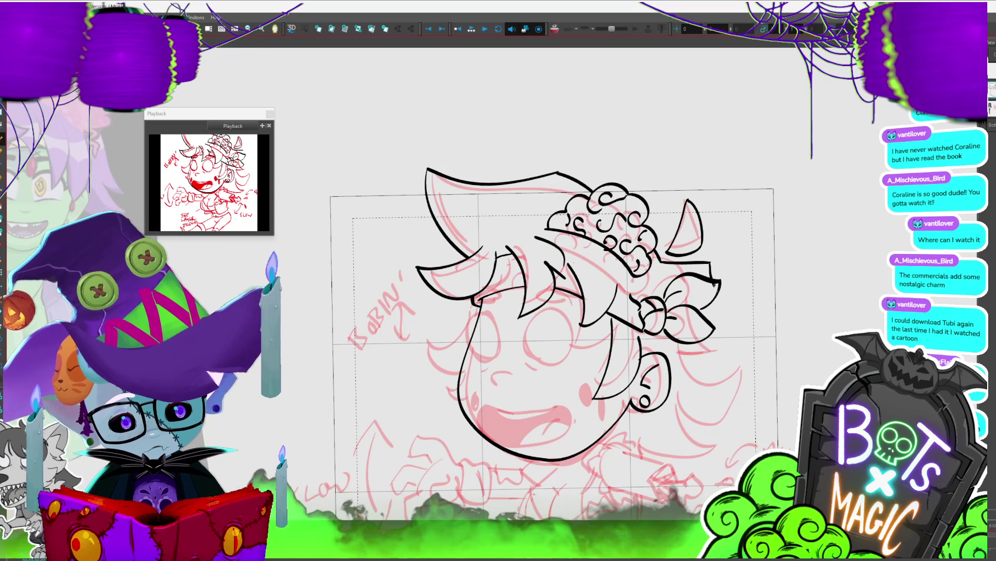
# Step: Redraw the lower cheek line slightly longer
pyautogui.scroll(-3, 758, 392)
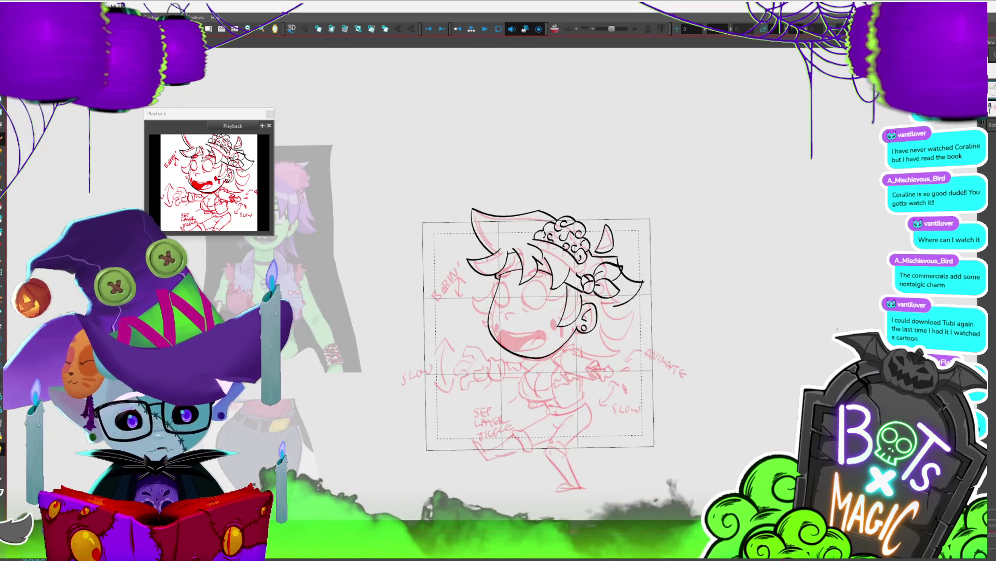
pyautogui.scroll(2, 758, 393)
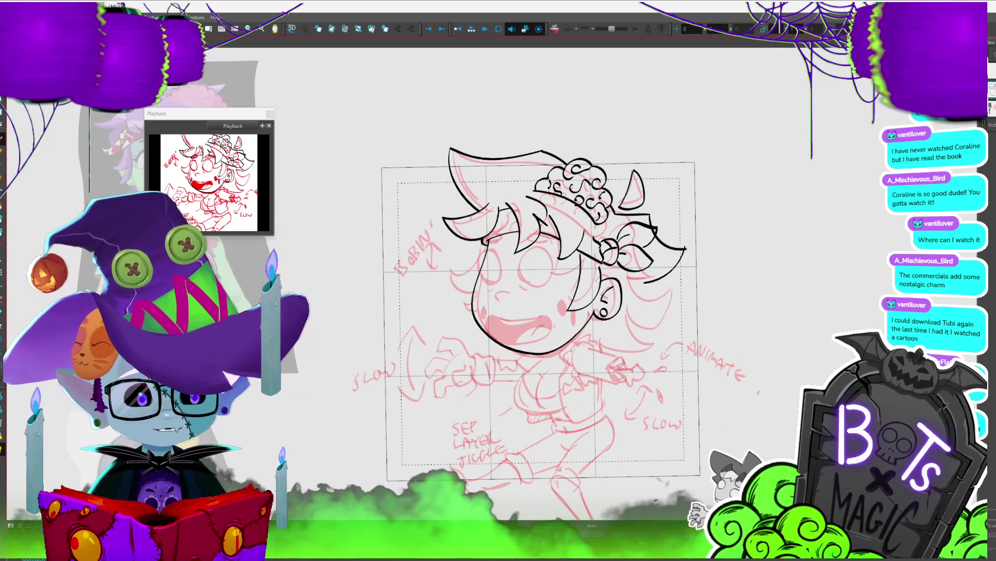
pyautogui.scroll(2, 758, 393)
pyautogui.moveTo(655, 387); pyautogui.dragTo(777, 409)
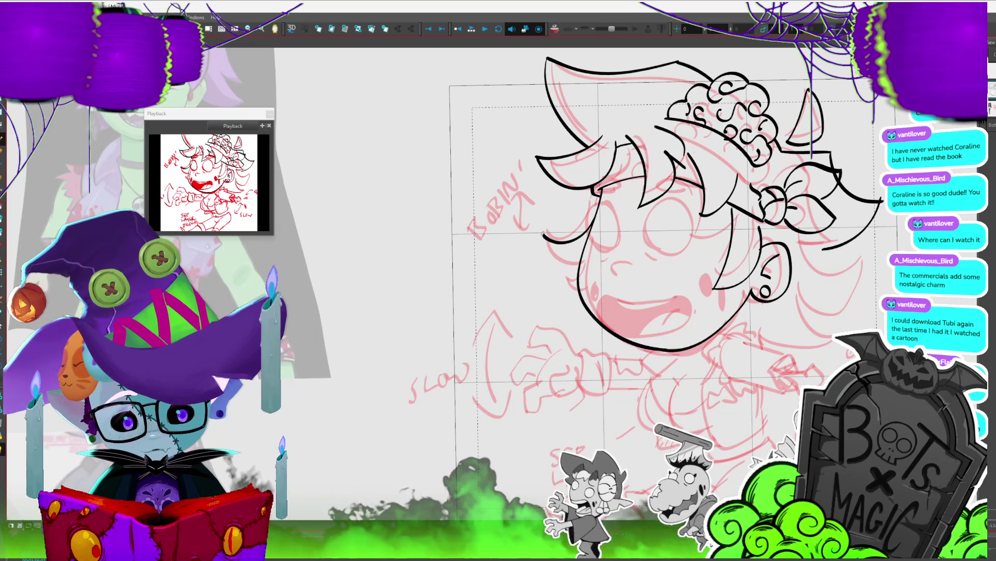
pyautogui.moveTo(543, 234); pyautogui.dragTo(580, 275)
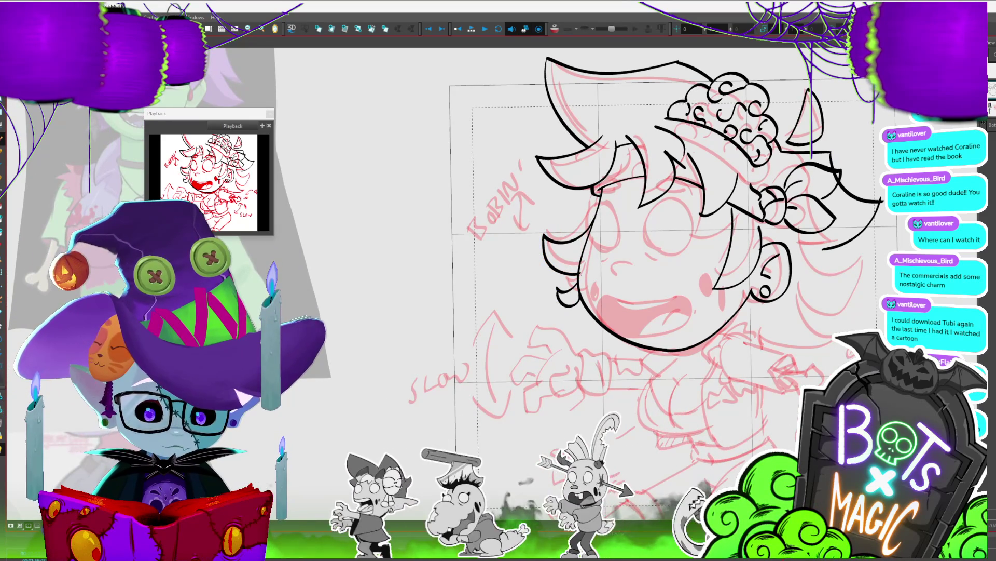
# Step: Move one cheek stroke to the face's left side, shift another onto the right cheek, and delete one
pyautogui.press('2')
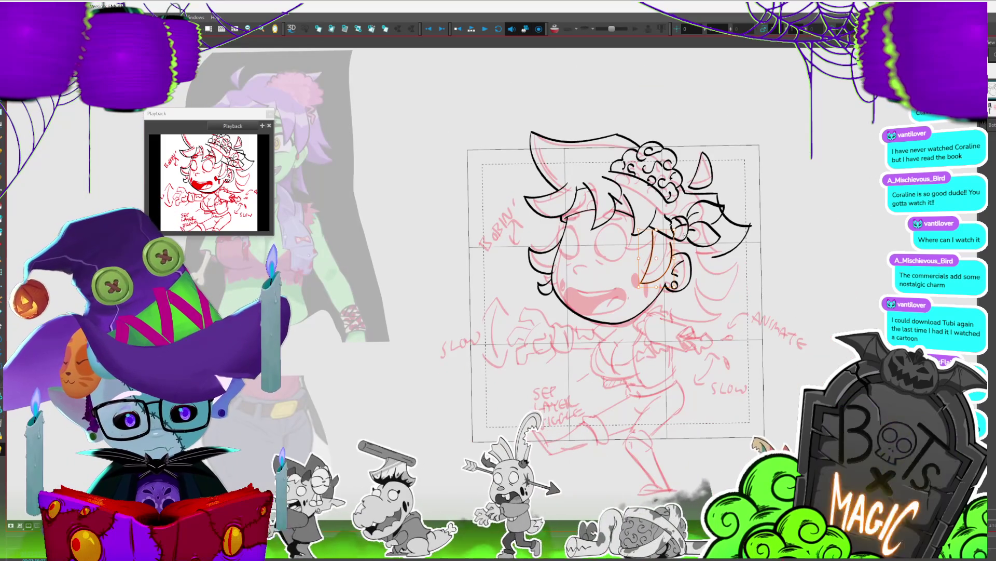
pyautogui.press('Left')
pyautogui.press('Left')
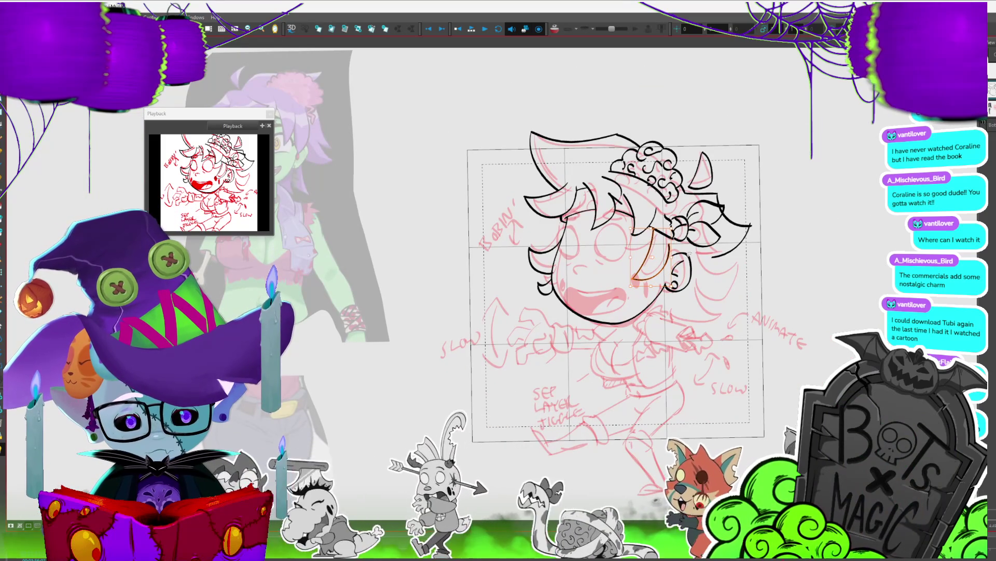
pyautogui.press('Delete')
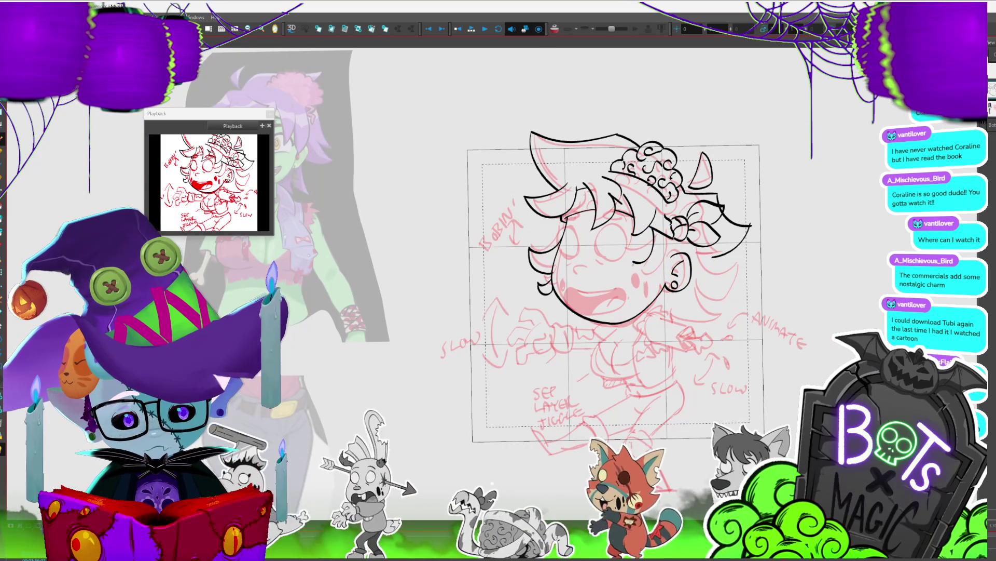
pyautogui.hotkey('ctrl', 'z')
pyautogui.moveTo(646, 224); pyautogui.dragTo(542, 236)
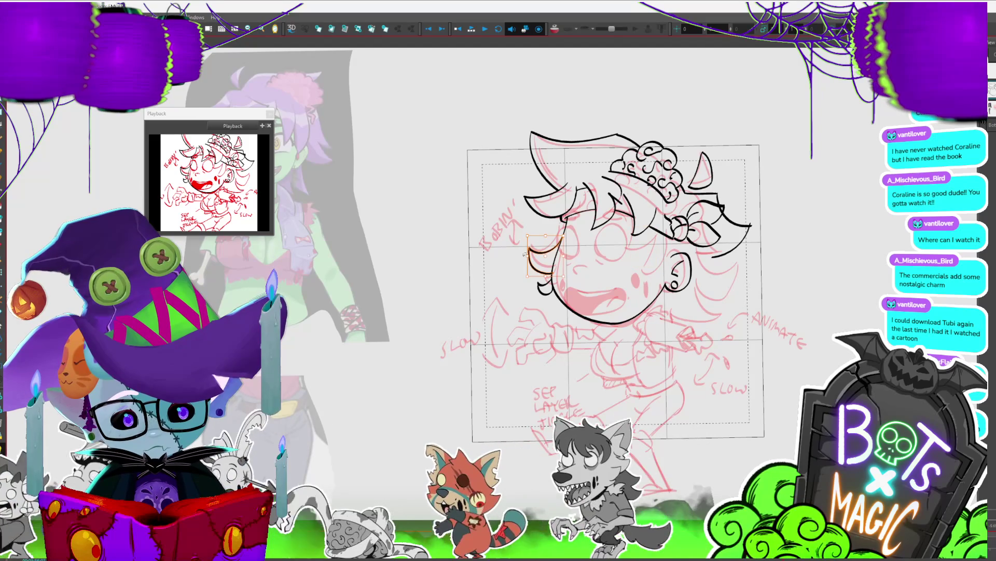
pyautogui.click(615, 268)
pyautogui.moveTo(616, 268)
pyautogui.mouseDown()
pyautogui.moveTo(631, 251)
pyautogui.moveTo(665, 275)
pyautogui.mouseUp()
pyautogui.press('Escape')
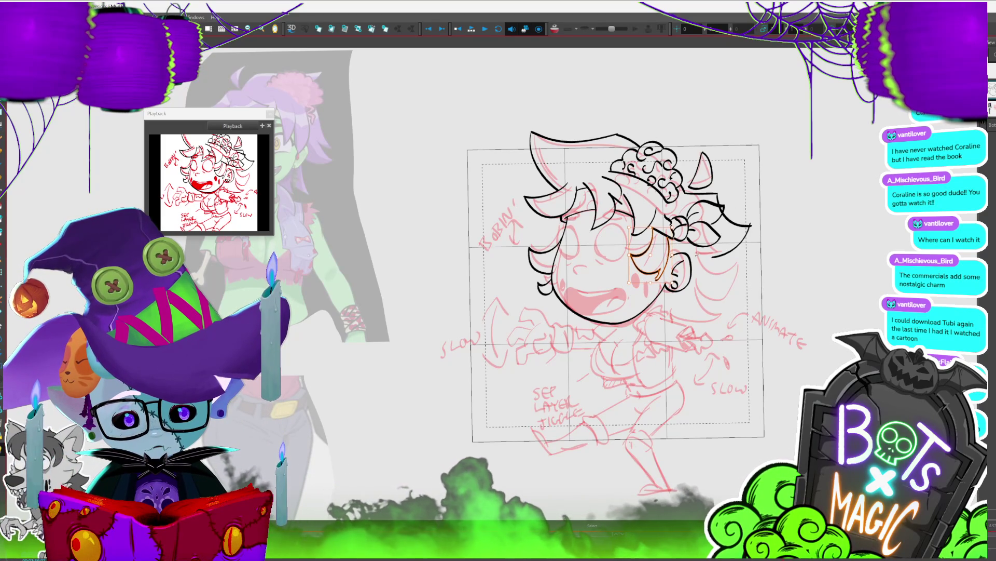
pyautogui.press('Delete')
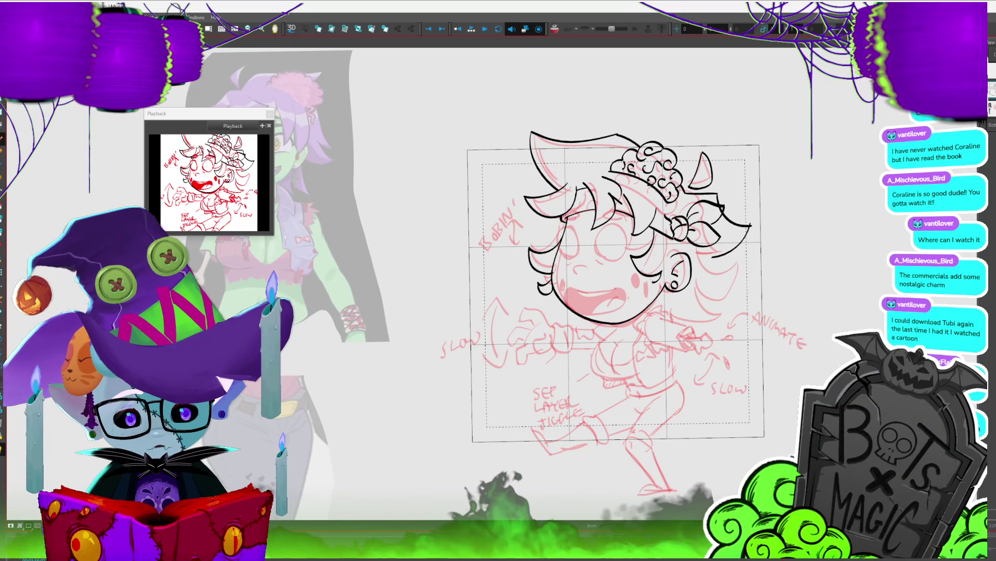
# Step: Nudge the small stroke at the face's left edge slightly right
pyautogui.click(667, 251)
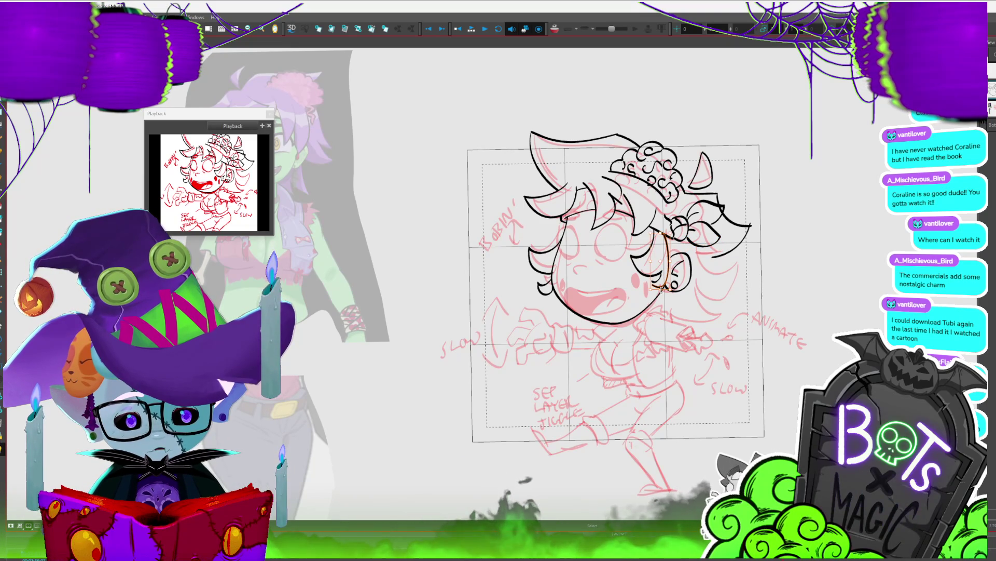
pyautogui.click(666, 297)
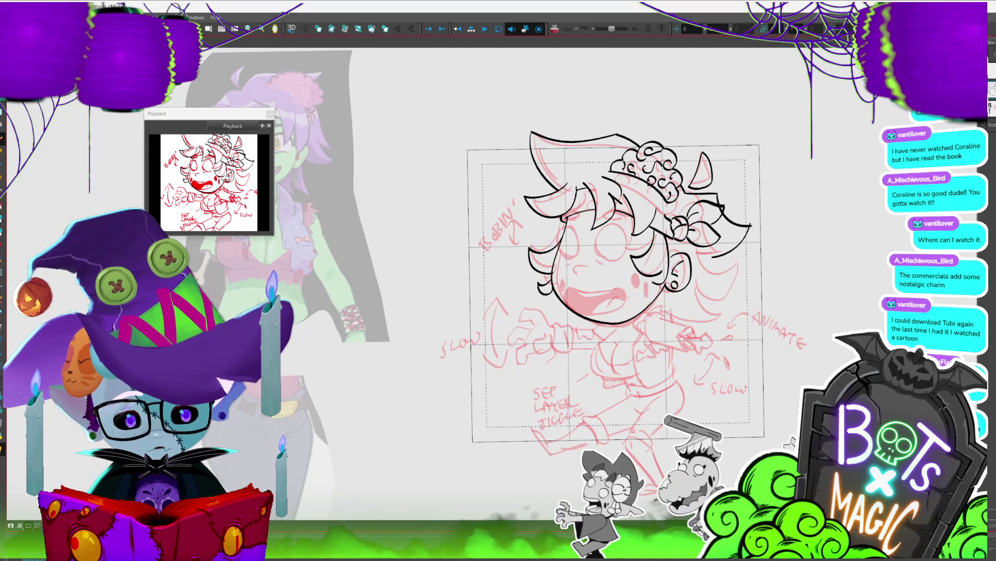
pyautogui.scroll(-3, 612, 291)
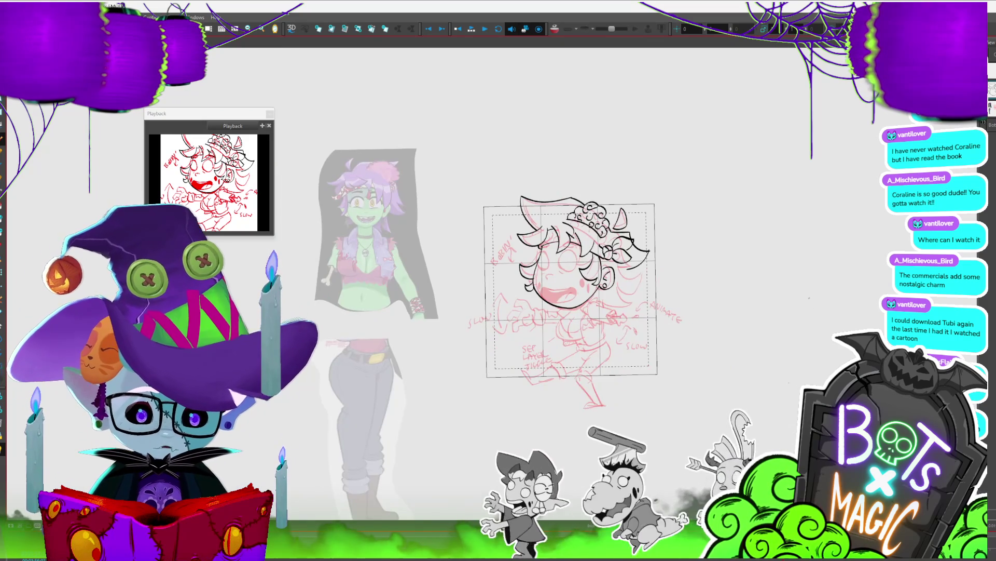
pyautogui.scroll(3, 612, 290)
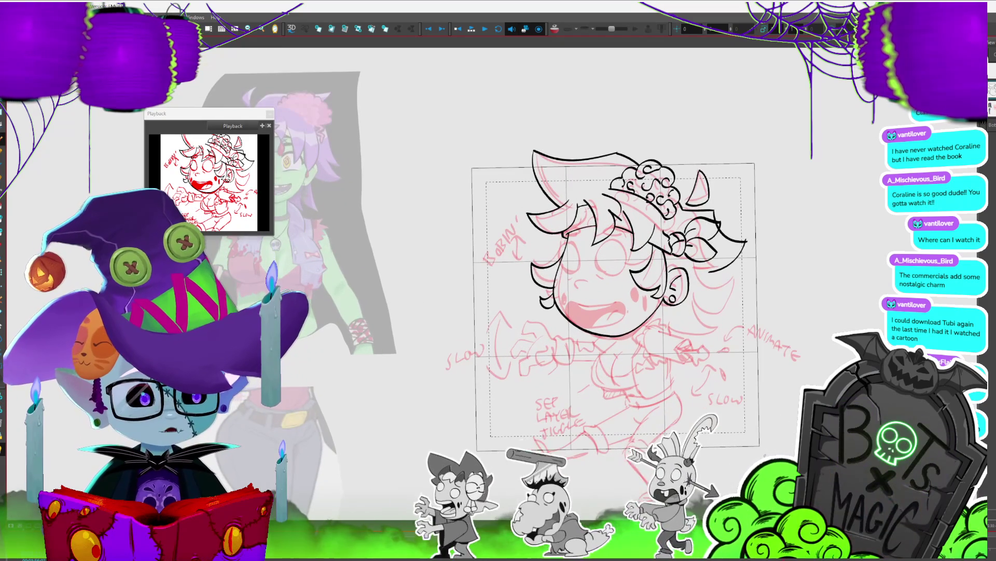
pyautogui.click(547, 300)
pyautogui.moveTo(547, 301); pyautogui.dragTo(556, 299)
pyautogui.click(582, 271)
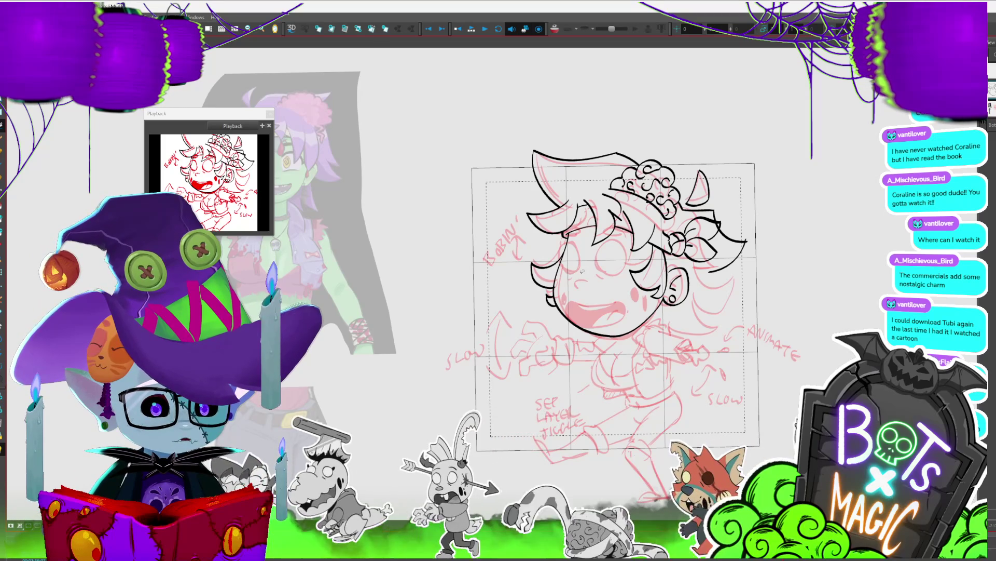
pyautogui.moveTo(582, 271); pyautogui.dragTo(556, 268)
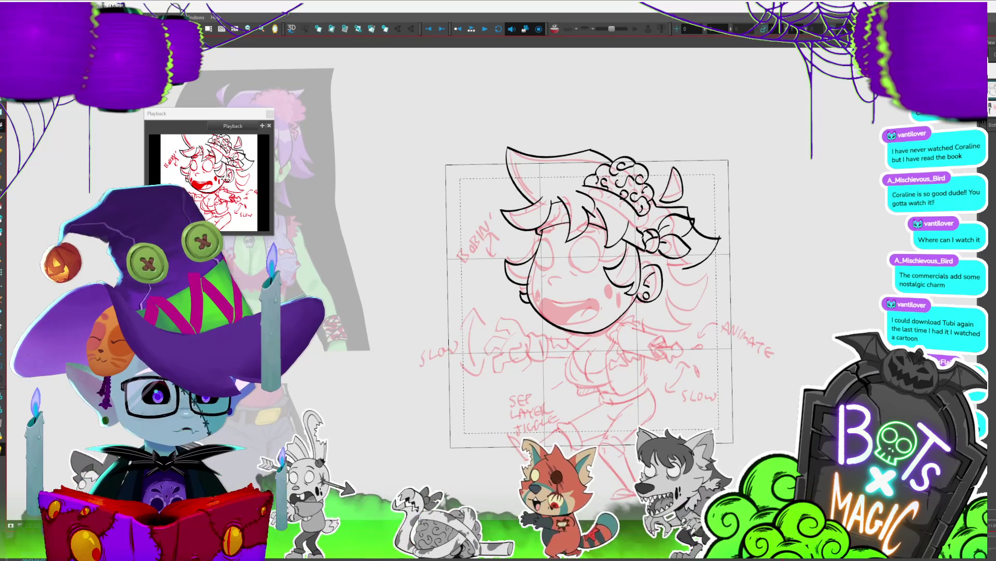
pyautogui.moveTo(693, 220); pyautogui.dragTo(766, 206)
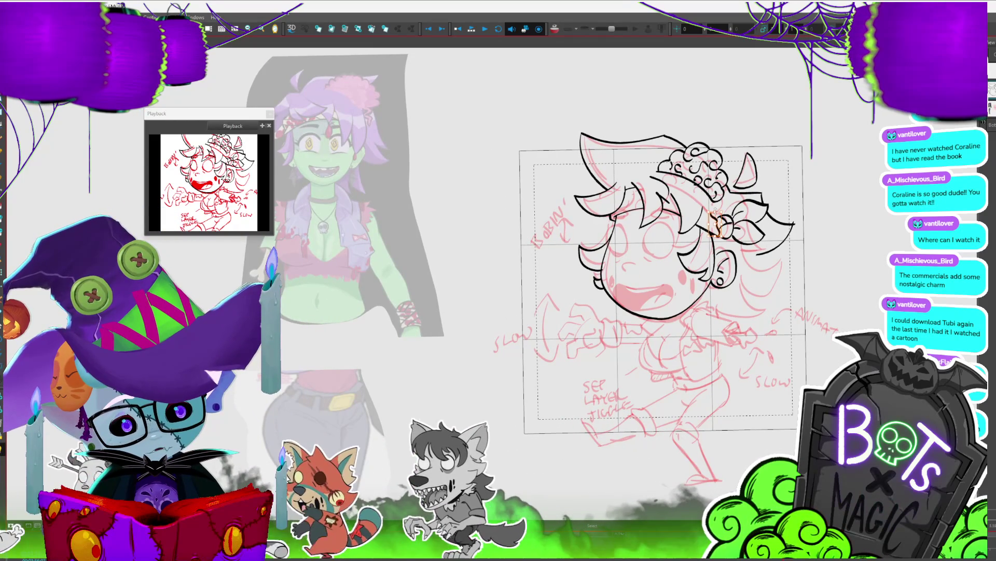
pyautogui.moveTo(715, 221); pyautogui.dragTo(675, 176)
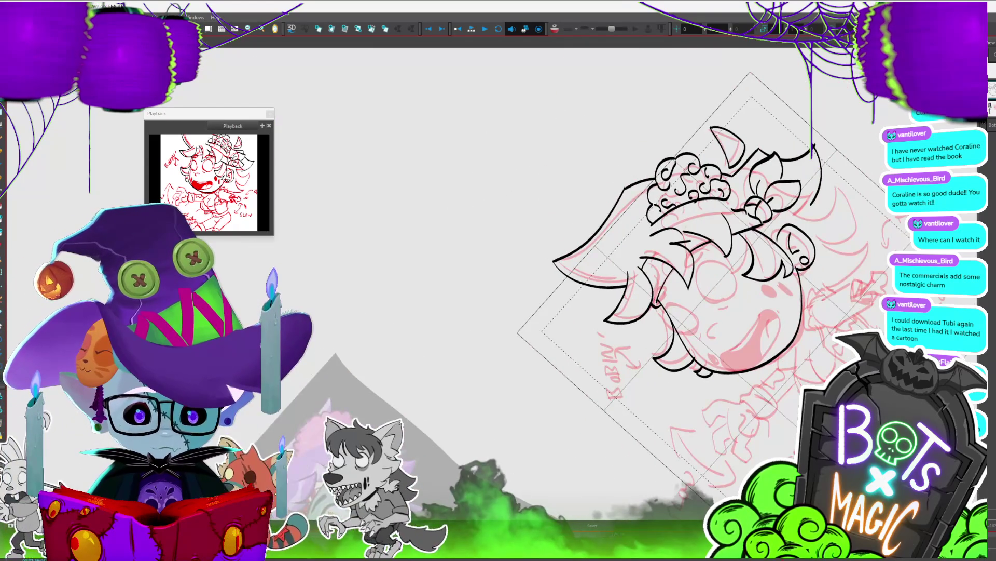
# Step: With the brush, extend the chin line up toward the right and reset the view upright
pyautogui.click(686, 248)
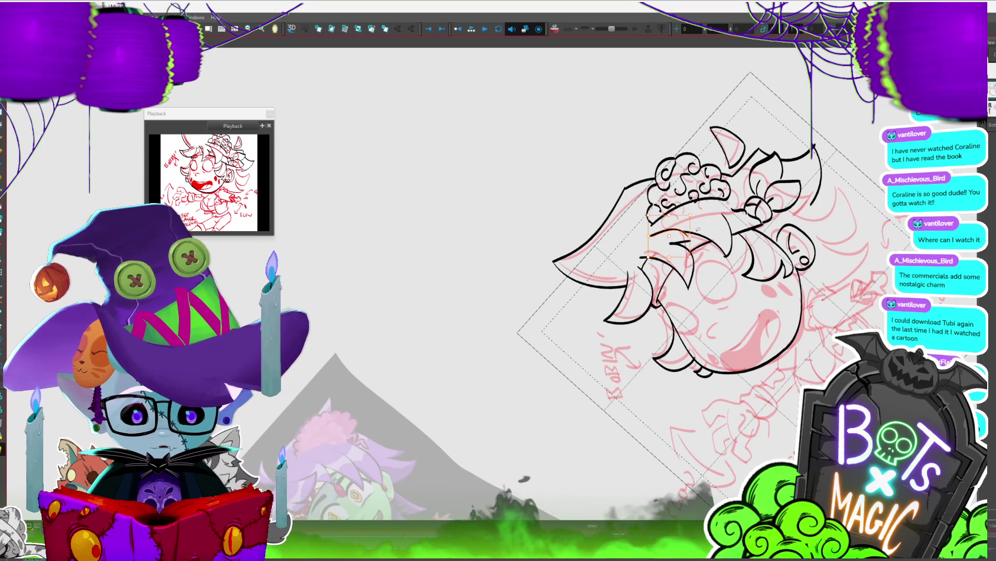
pyautogui.hotkey('alt', 'b')
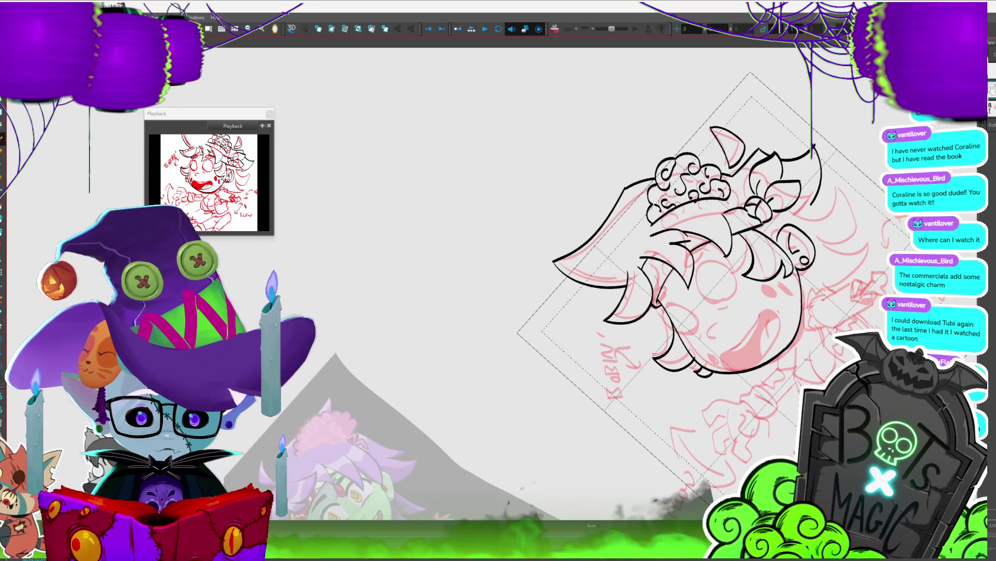
pyautogui.moveTo(727, 208)
pyautogui.mouseDown()
pyautogui.moveTo(758, 244)
pyautogui.moveTo(774, 291)
pyautogui.mouseUp()
pyautogui.moveTo(647, 314)
pyautogui.mouseDown()
pyautogui.moveTo(718, 256)
pyautogui.moveTo(691, 301)
pyautogui.mouseUp()
pyautogui.moveTo(654, 332); pyautogui.dragTo(660, 226)
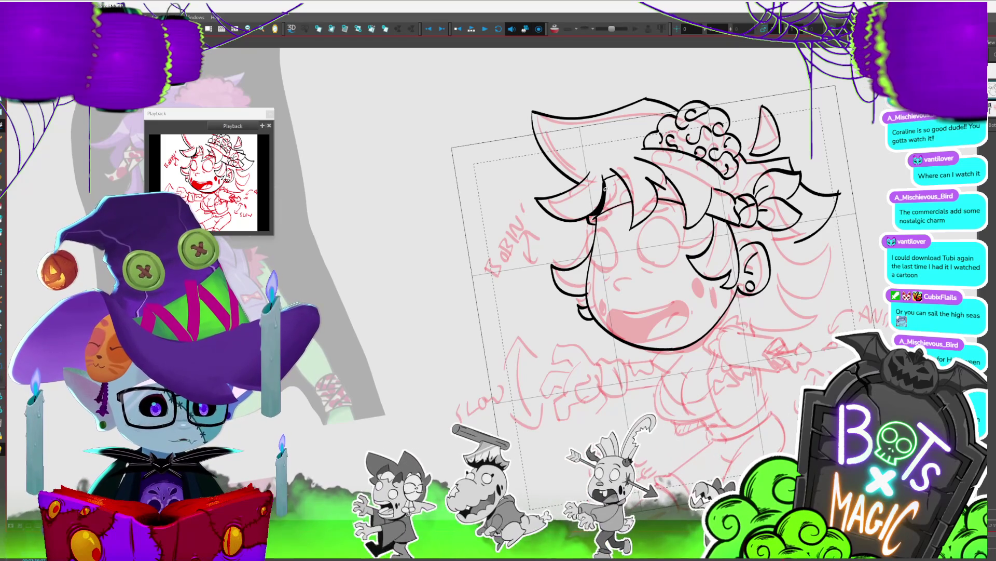
pyautogui.click(665, 188)
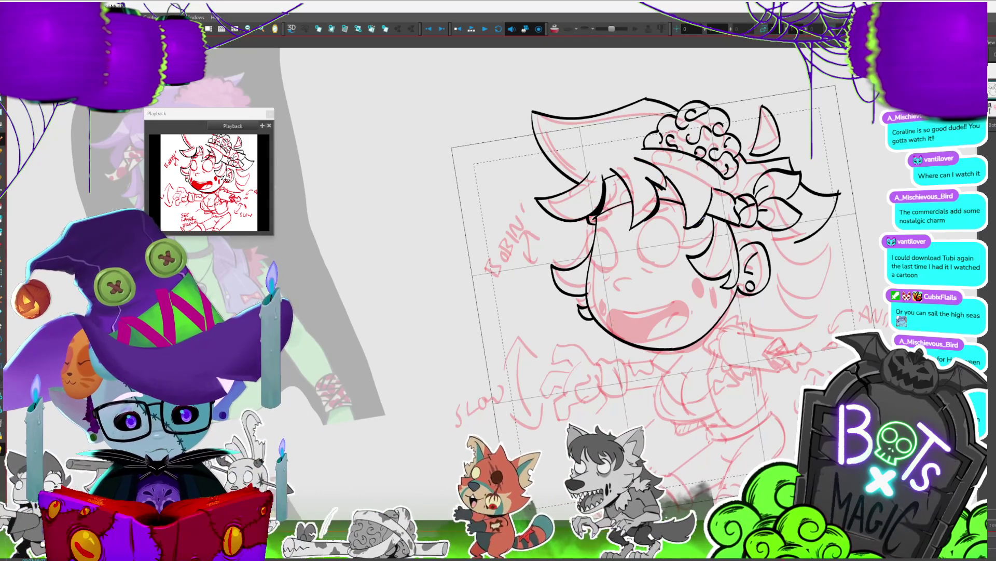
pyautogui.moveTo(571, 311); pyautogui.dragTo(528, 287)
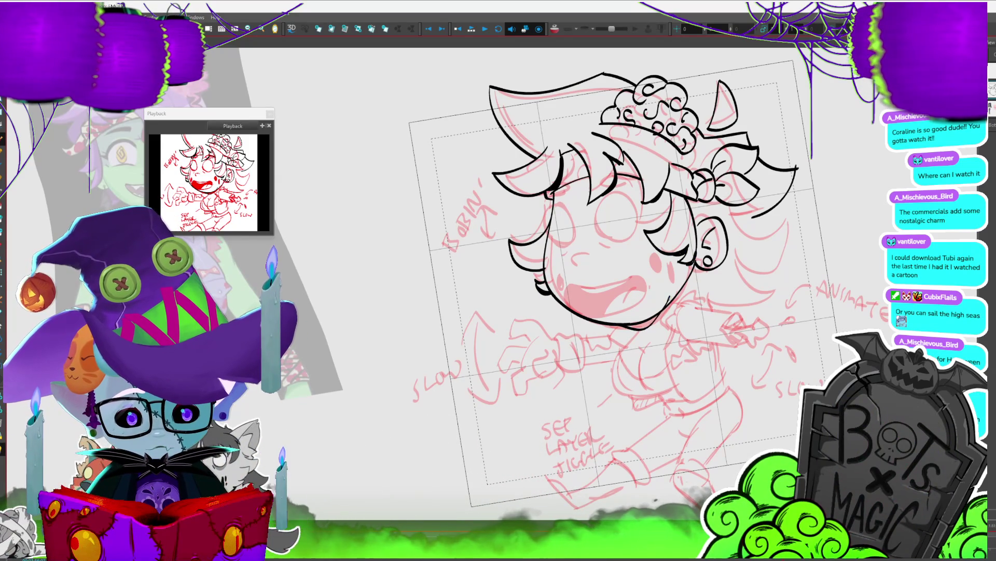
pyautogui.moveTo(649, 326); pyautogui.dragTo(668, 307)
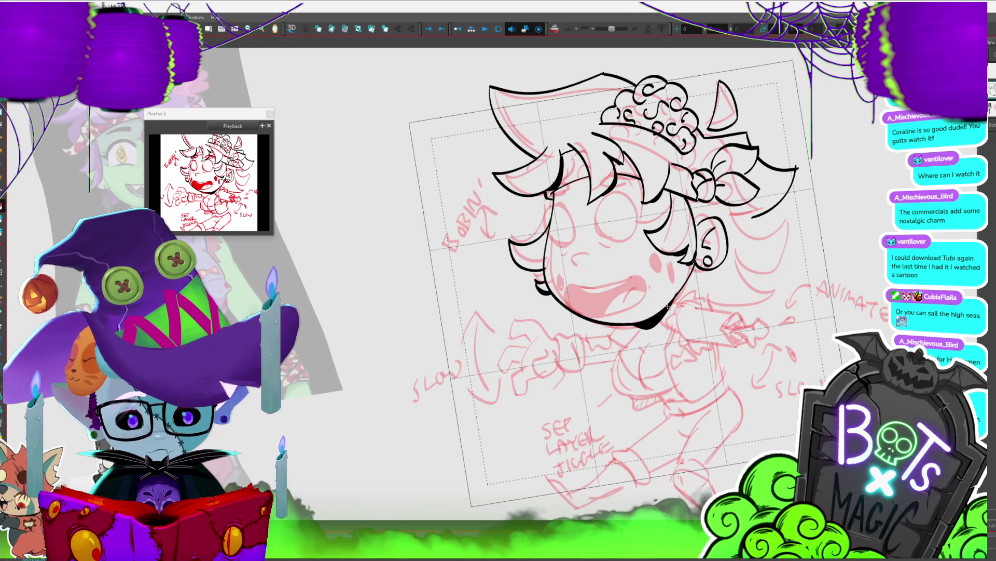
pyautogui.hotkey('shift', 'm')
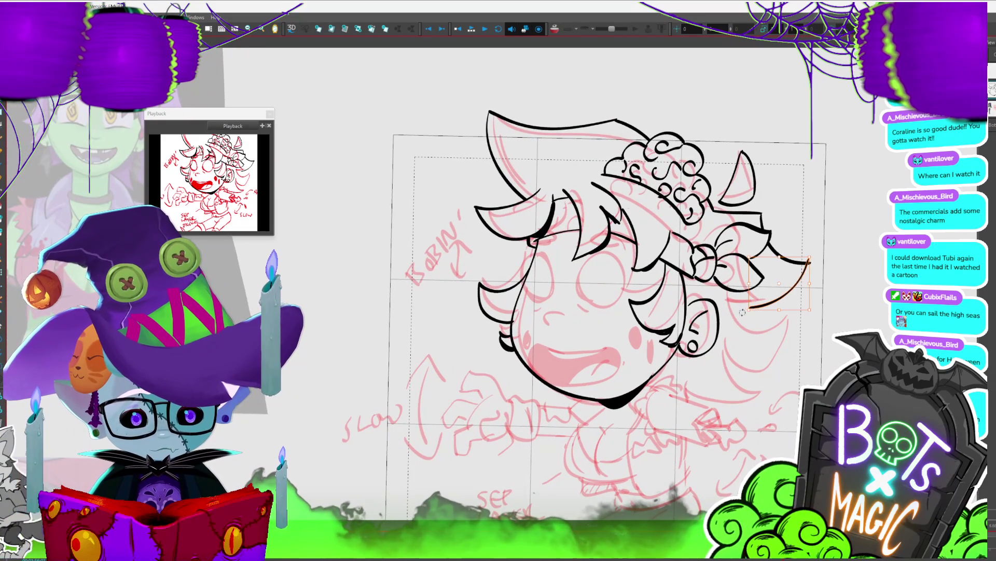
# Step: Ink new hair strands at the lower right of the boy's head
pyautogui.click(735, 309)
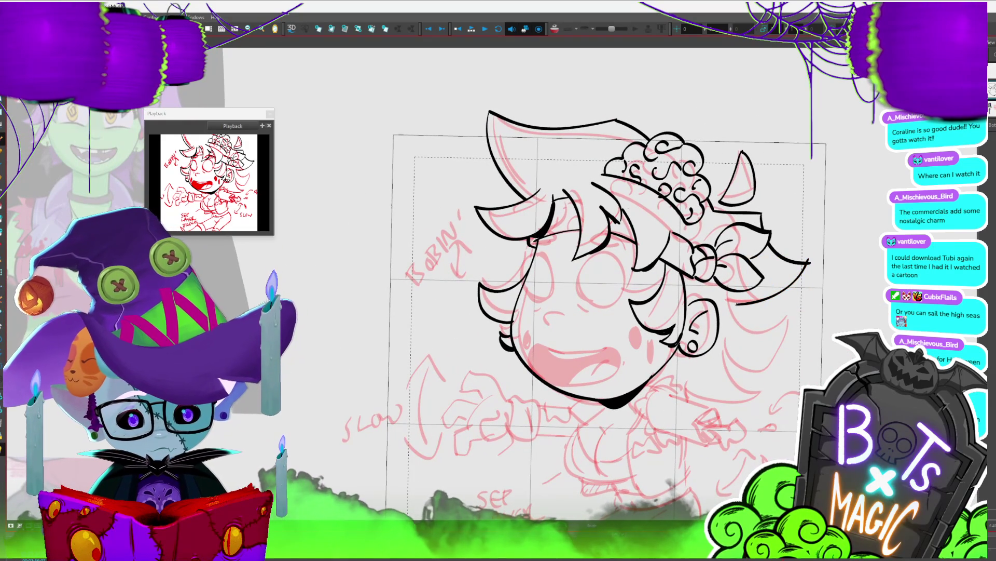
pyautogui.moveTo(785, 324)
pyautogui.mouseDown()
pyautogui.moveTo(727, 336)
pyautogui.moveTo(732, 378)
pyautogui.moveTo(718, 392)
pyautogui.mouseUp()
pyautogui.press('1')
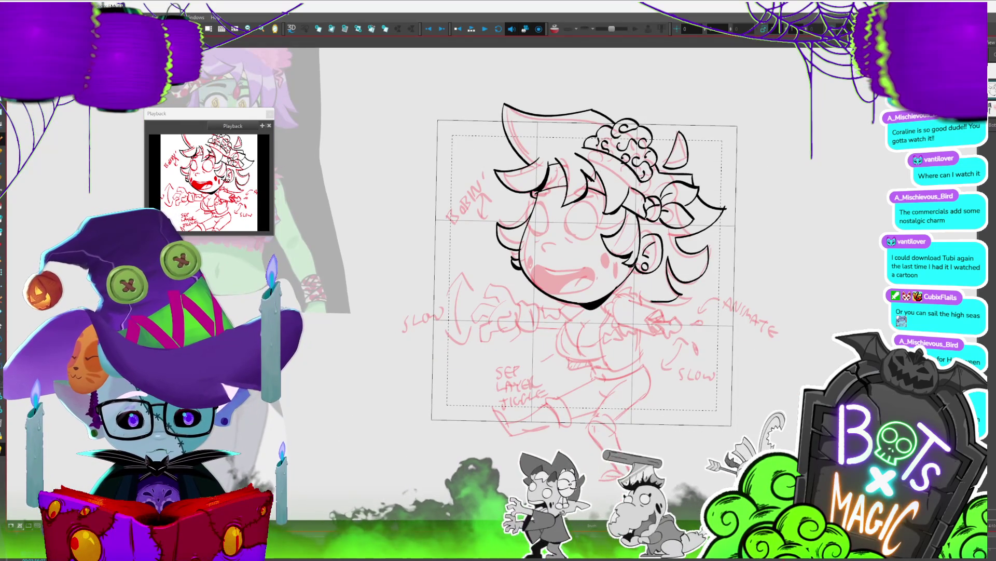
pyautogui.moveTo(683, 292)
pyautogui.mouseDown()
pyautogui.moveTo(677, 298)
pyautogui.moveTo(676, 278)
pyautogui.mouseUp()
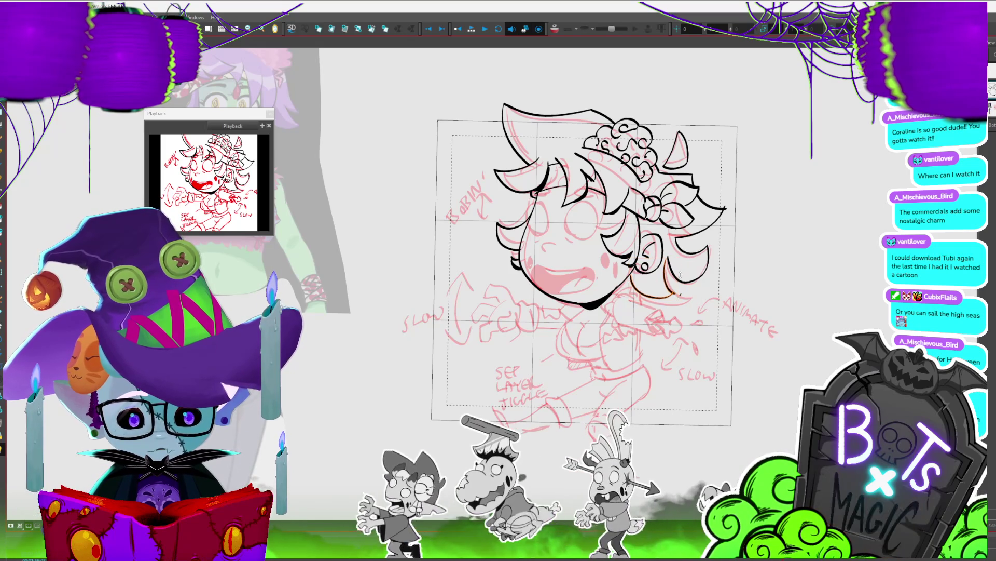
pyautogui.press('Escape')
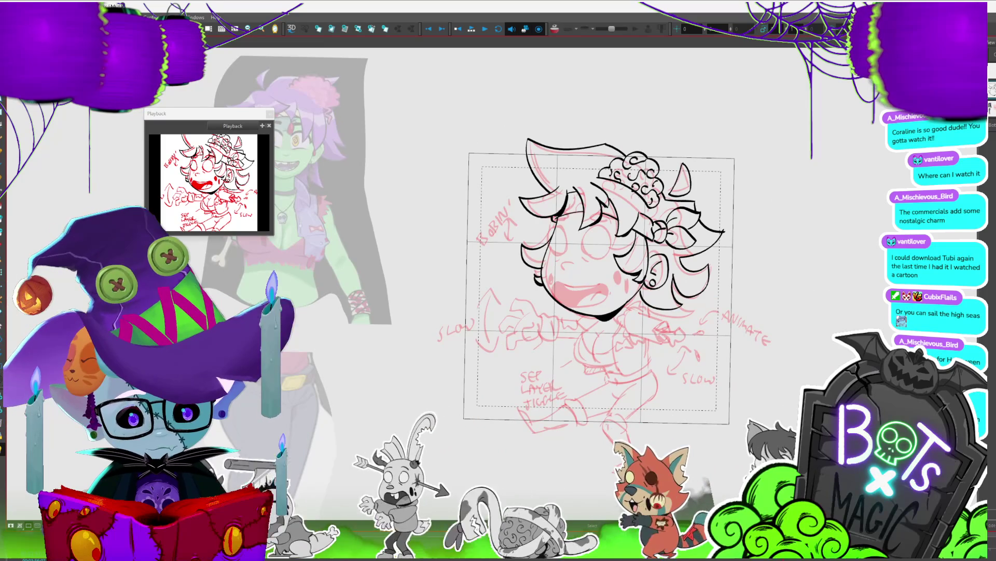
# Step: Ink the right side of the round eye outline on the face
pyautogui.click(690, 173)
pyautogui.click(697, 169)
pyautogui.click(686, 174)
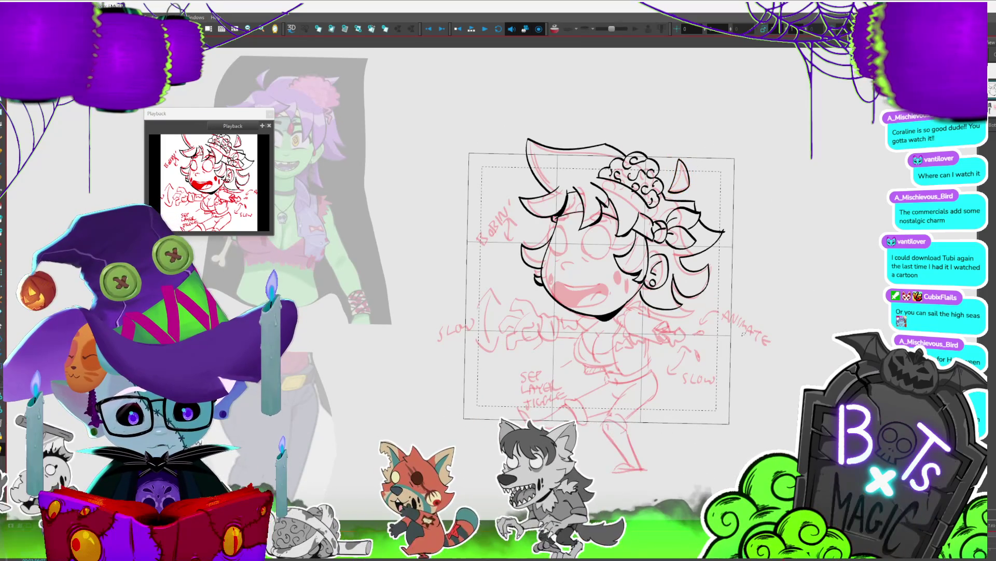
pyautogui.moveTo(718, 151); pyautogui.dragTo(782, 149)
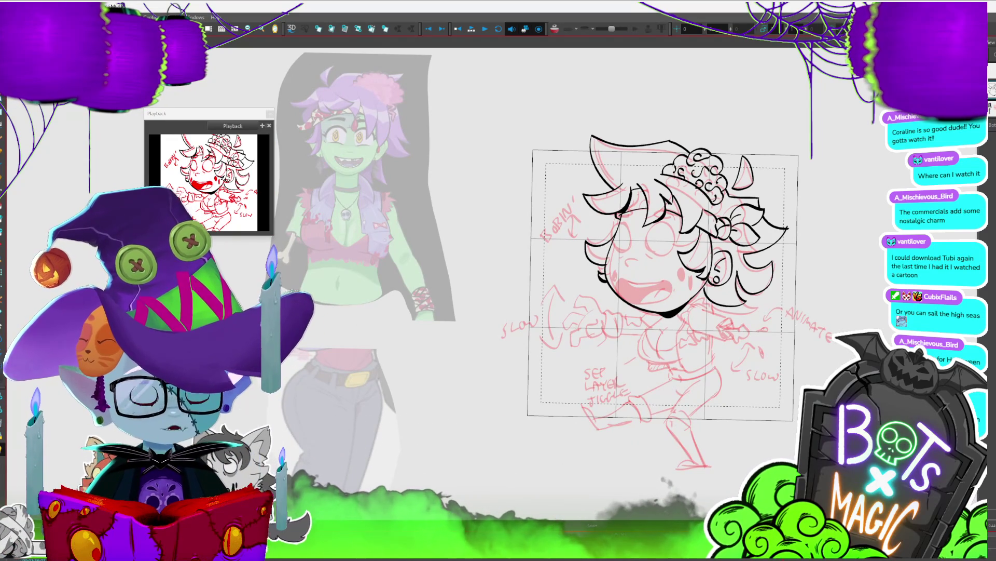
pyautogui.scroll(2, 597, 301)
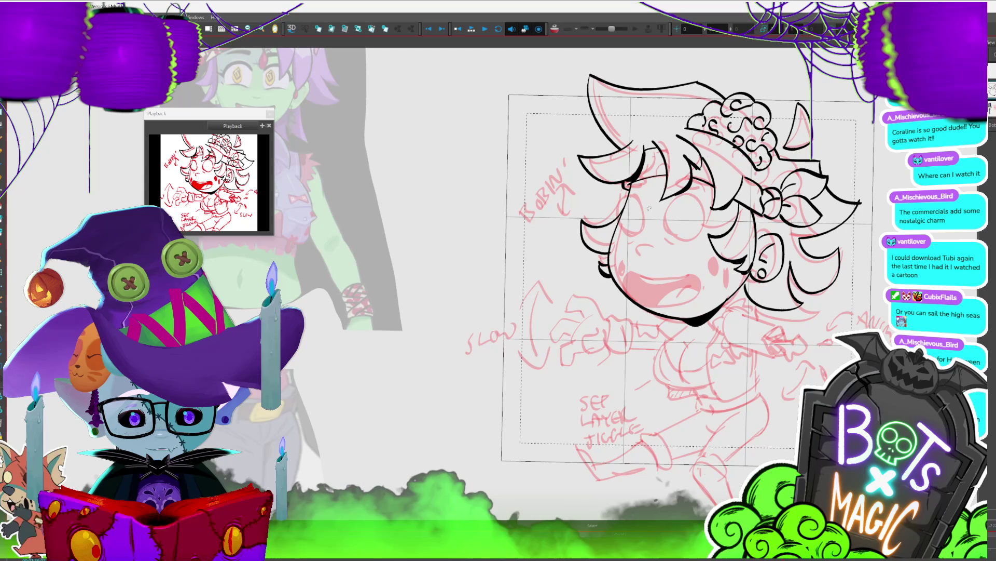
pyautogui.moveTo(693, 199)
pyautogui.mouseDown()
pyautogui.moveTo(696, 235)
pyautogui.moveTo(632, 244)
pyautogui.mouseUp()
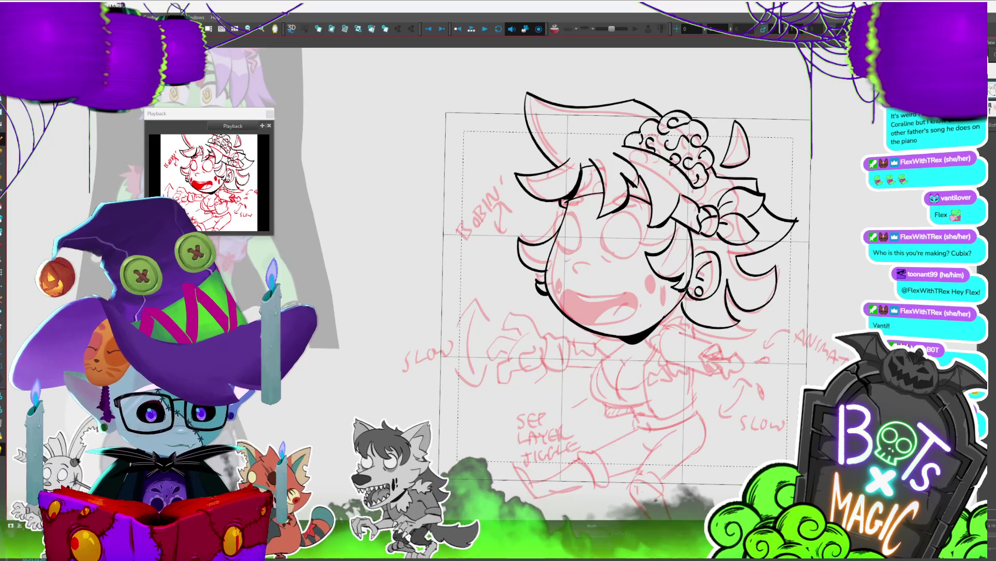
pyautogui.moveTo(571, 260); pyautogui.dragTo(546, 251)
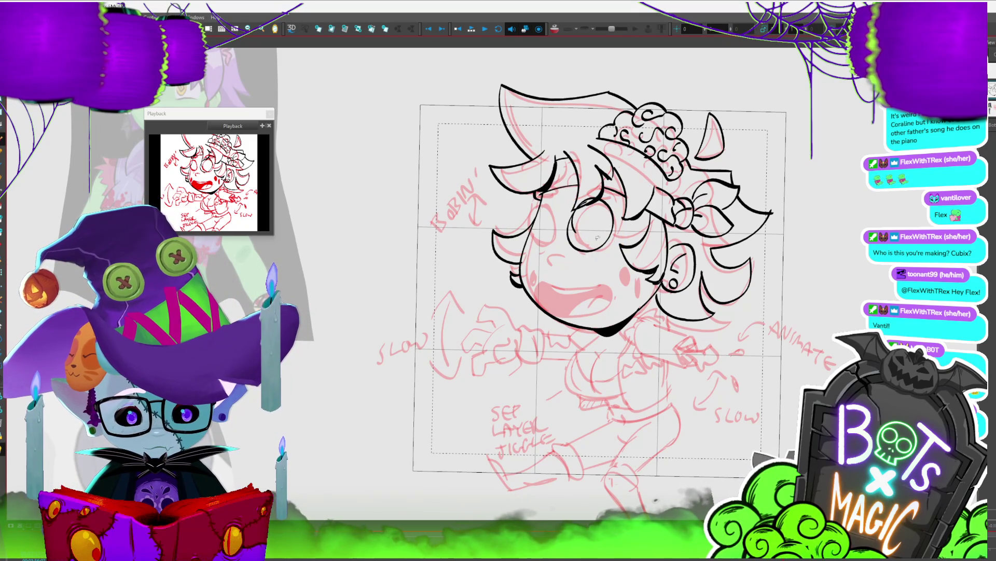
pyautogui.scroll(3, 623, 246)
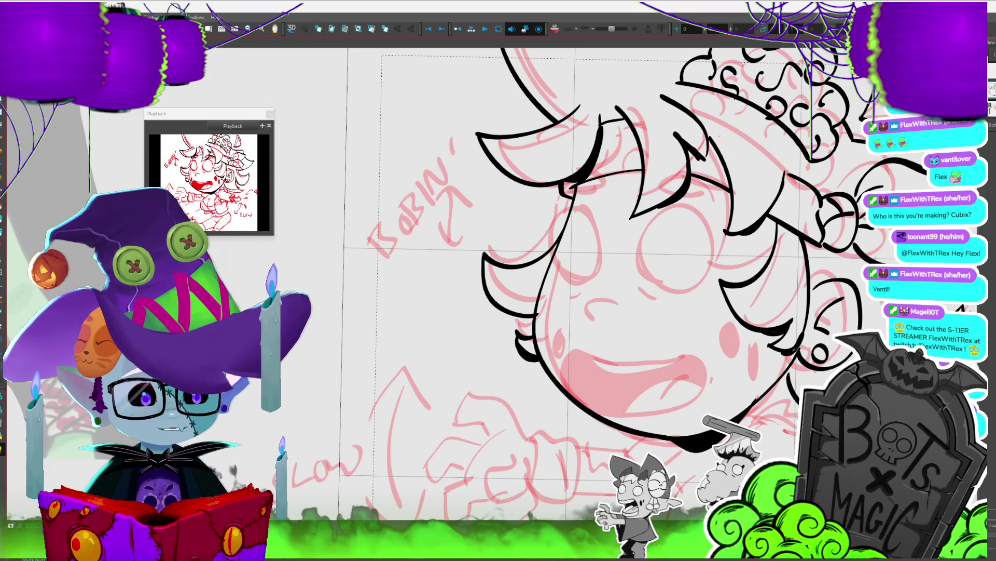
# Step: Close the eye into a full circle and duplicate it to the left as the second eye
pyautogui.moveTo(694, 279)
pyautogui.mouseDown()
pyautogui.moveTo(645, 245)
pyautogui.moveTo(714, 267)
pyautogui.mouseUp()
pyautogui.click(680, 269)
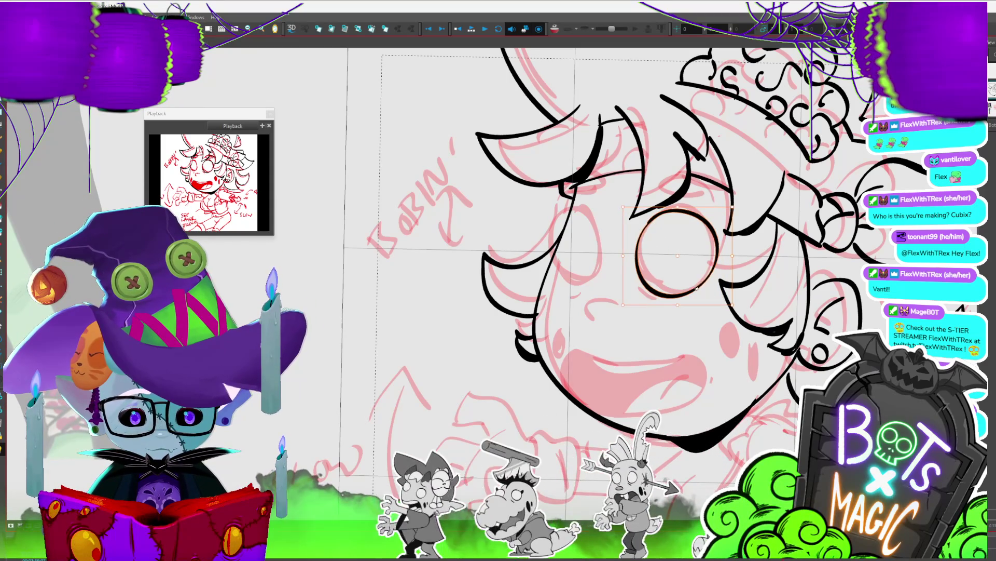
pyautogui.hotkey('ctrl', 'c')
pyautogui.hotkey('ctrl', 'v')
pyautogui.moveTo(709, 275)
pyautogui.mouseDown()
pyautogui.moveTo(612, 268)
pyautogui.moveTo(621, 252)
pyautogui.moveTo(593, 253)
pyautogui.moveTo(616, 249)
pyautogui.mouseUp()
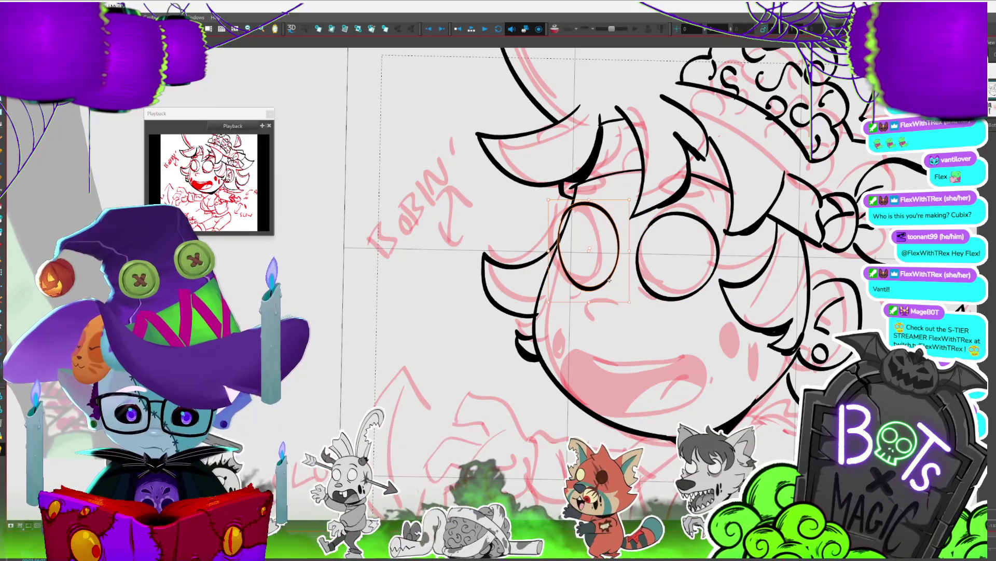
pyautogui.moveTo(553, 279); pyautogui.dragTo(547, 279)
pyautogui.moveTo(617, 291); pyautogui.dragTo(579, 258)
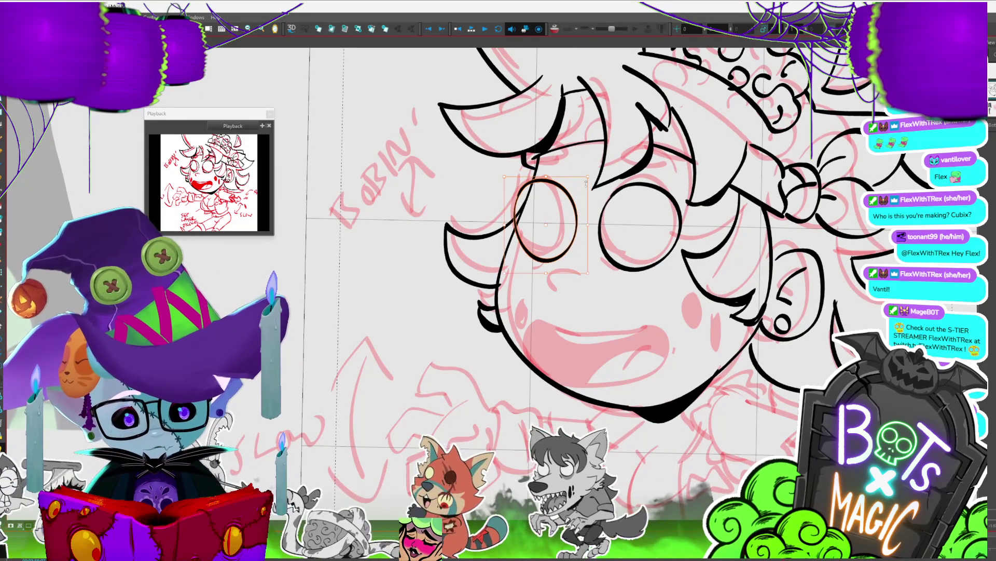
pyautogui.moveTo(562, 194); pyautogui.dragTo(502, 158)
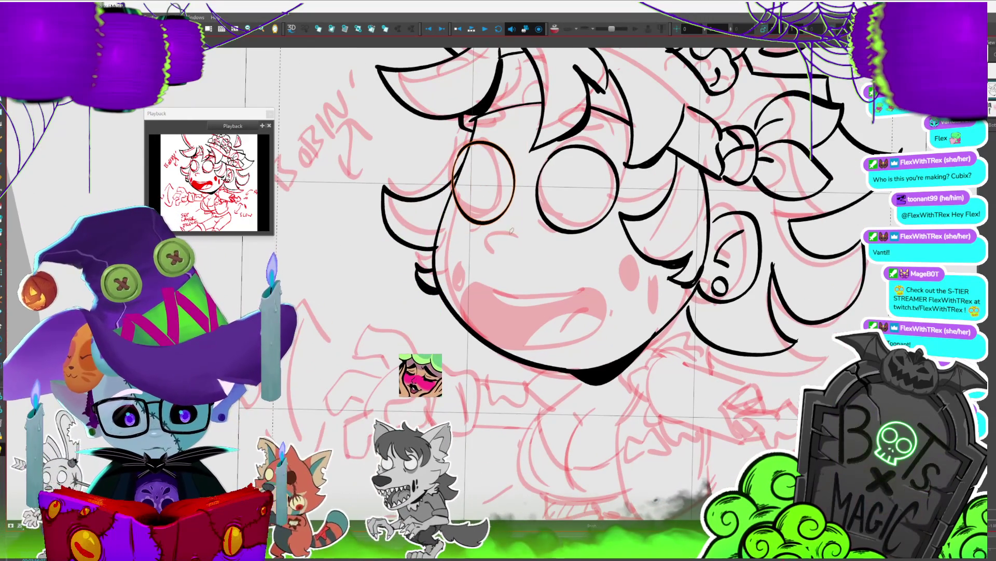
# Step: Draw a curved line under the left eye and a black teardrop mark on the cheek
pyautogui.moveTo(482, 236); pyautogui.dragTo(559, 240)
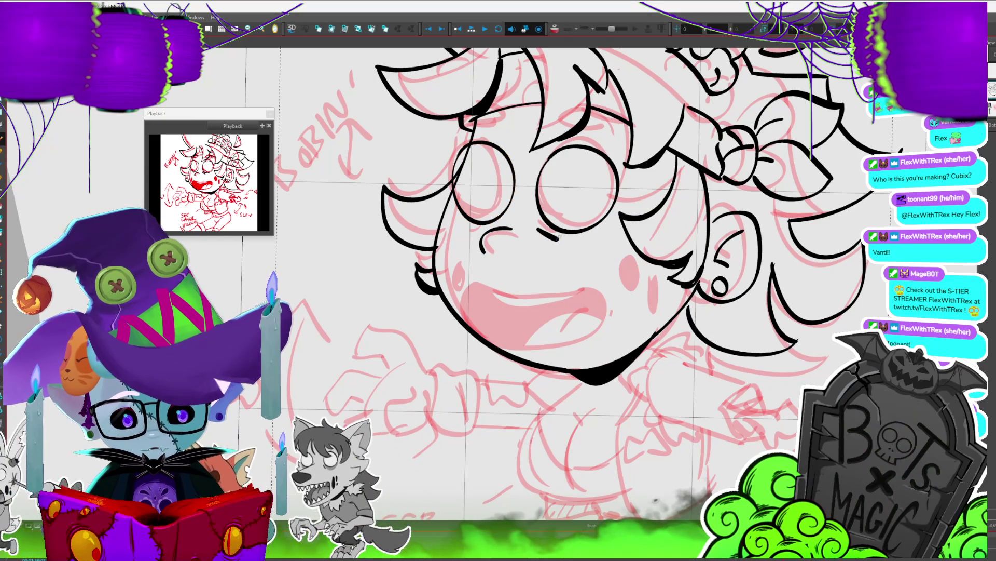
pyautogui.moveTo(466, 232)
pyautogui.mouseDown()
pyautogui.moveTo(493, 226)
pyautogui.moveTo(480, 227)
pyautogui.mouseUp()
pyautogui.hotkey('ctrl', 'z')
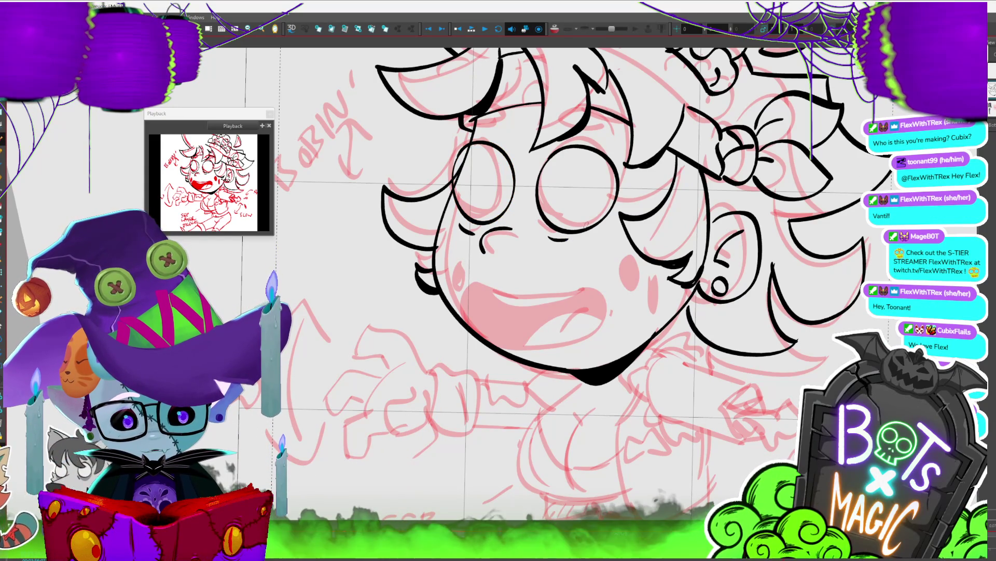
pyautogui.moveTo(454, 289)
pyautogui.mouseDown()
pyautogui.moveTo(457, 250)
pyautogui.moveTo(455, 286)
pyautogui.mouseUp()
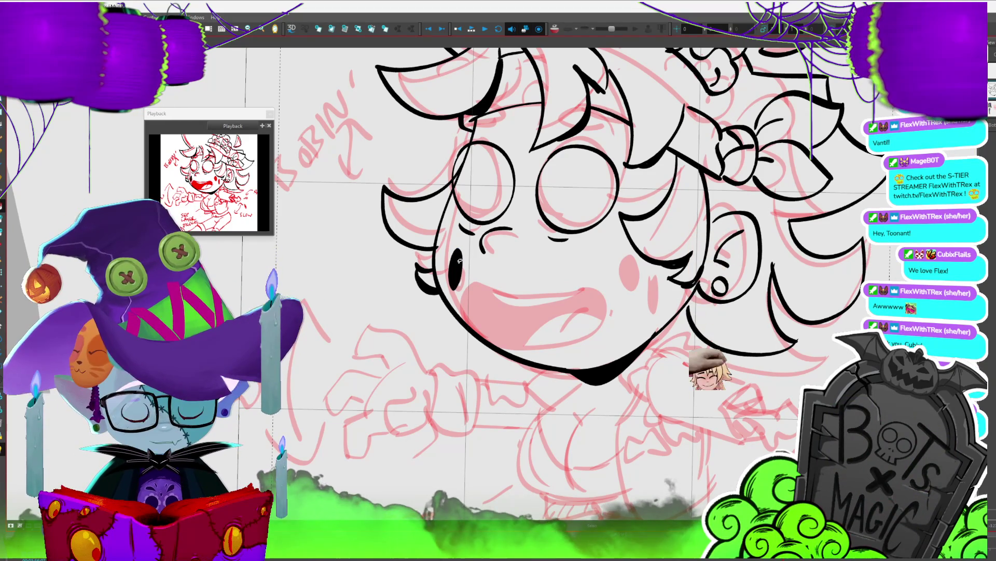
pyautogui.click(455, 265)
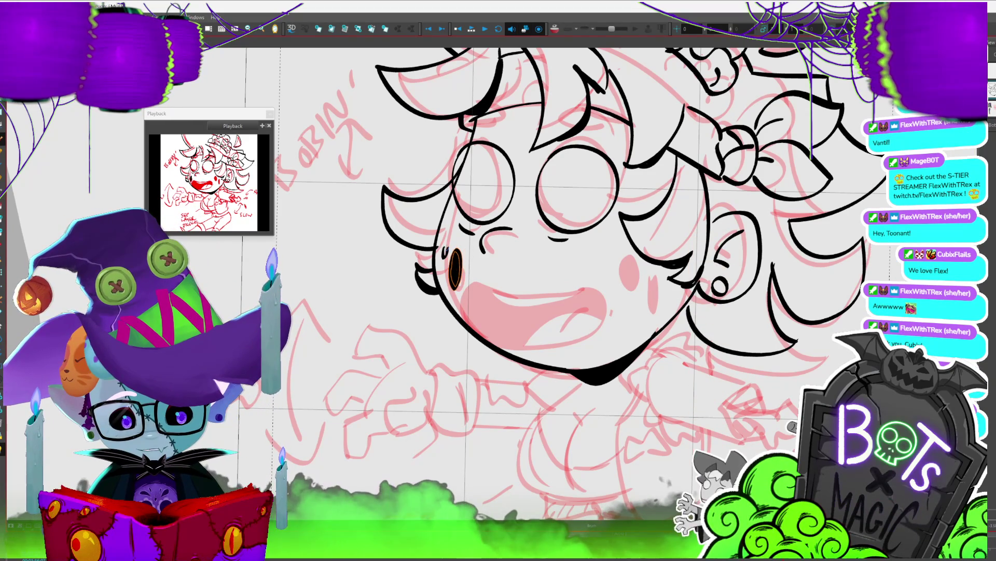
pyautogui.press('Escape')
# Step: Pan over to the zombie-girl reference image
pyautogui.moveTo(60, 114)
pyautogui.mouseDown()
pyautogui.moveTo(620, 207)
pyautogui.moveTo(688, 229)
pyautogui.moveTo(672, 223)
pyautogui.moveTo(640, 289)
pyautogui.mouseUp()
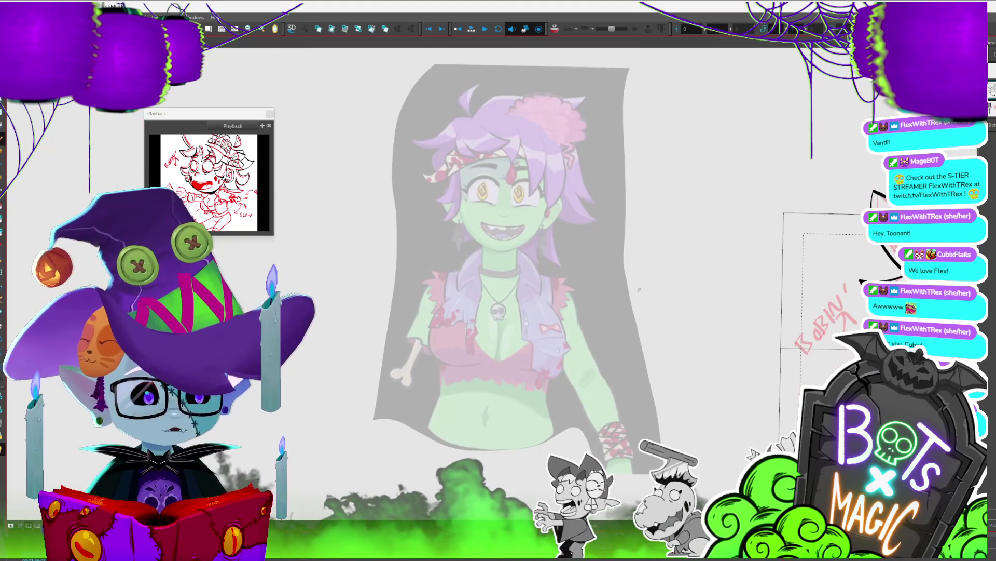
pyautogui.scroll(2, 384, 171)
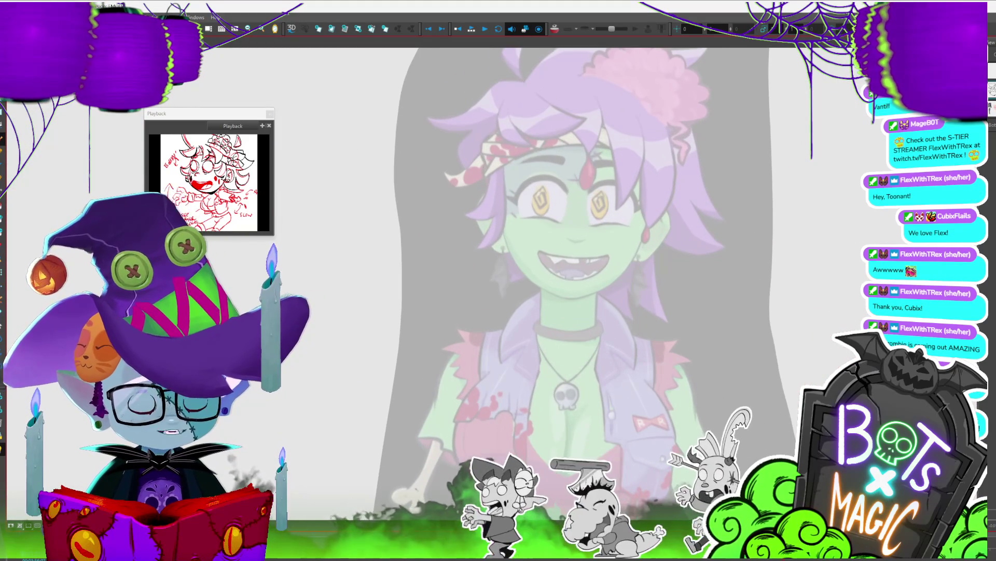
pyautogui.scroll(-3, 519, 259)
pyautogui.scroll(-2, 519, 260)
# Step: Bring the boy's red sketch back into view and rotate the canvas to a comfortable drawing angle
pyautogui.moveTo(697, 168)
pyautogui.mouseDown()
pyautogui.moveTo(555, 121)
pyautogui.moveTo(655, 166)
pyautogui.moveTo(599, 206)
pyautogui.mouseUp()
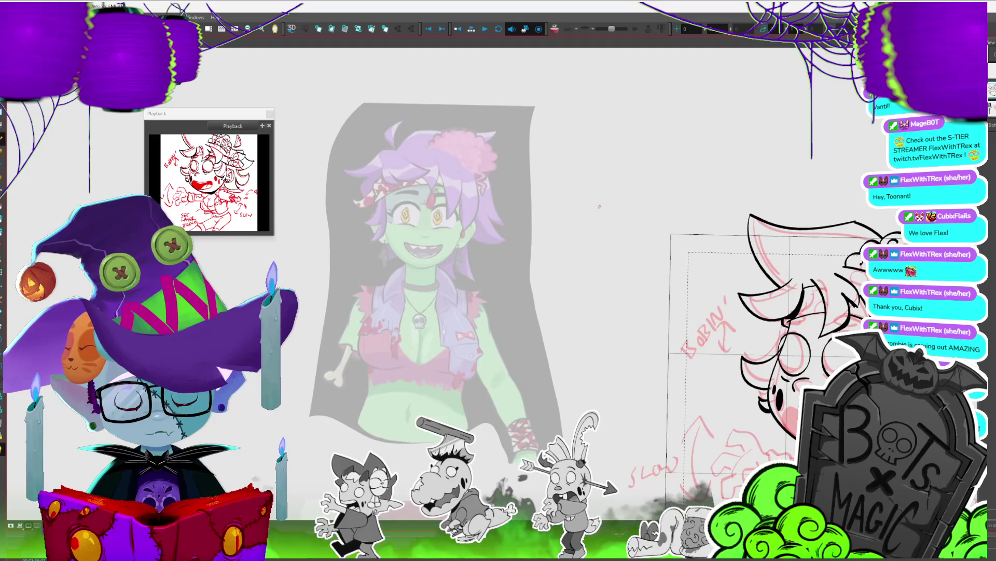
pyautogui.scroll(4, 856, 267)
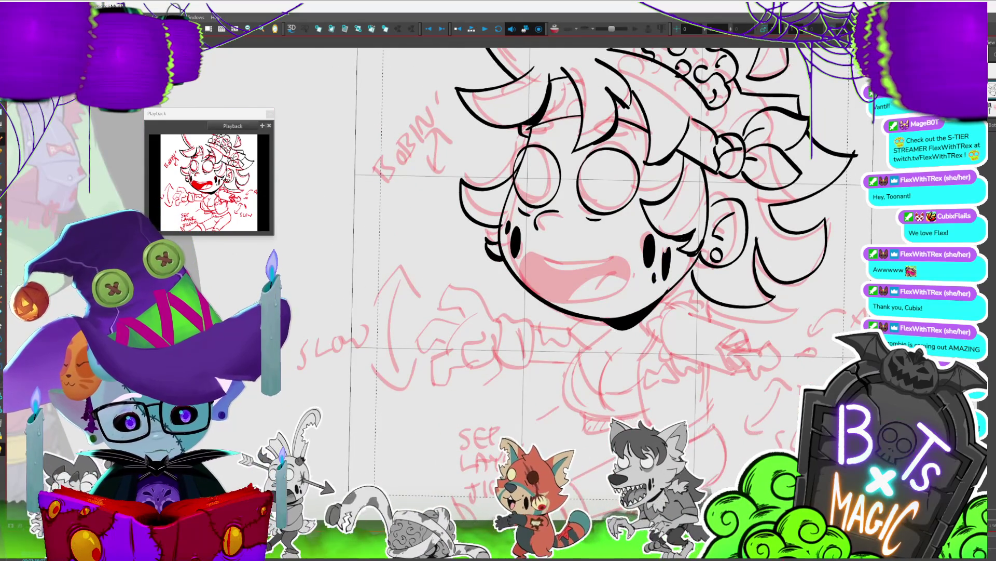
pyautogui.moveTo(644, 249); pyautogui.dragTo(789, 273)
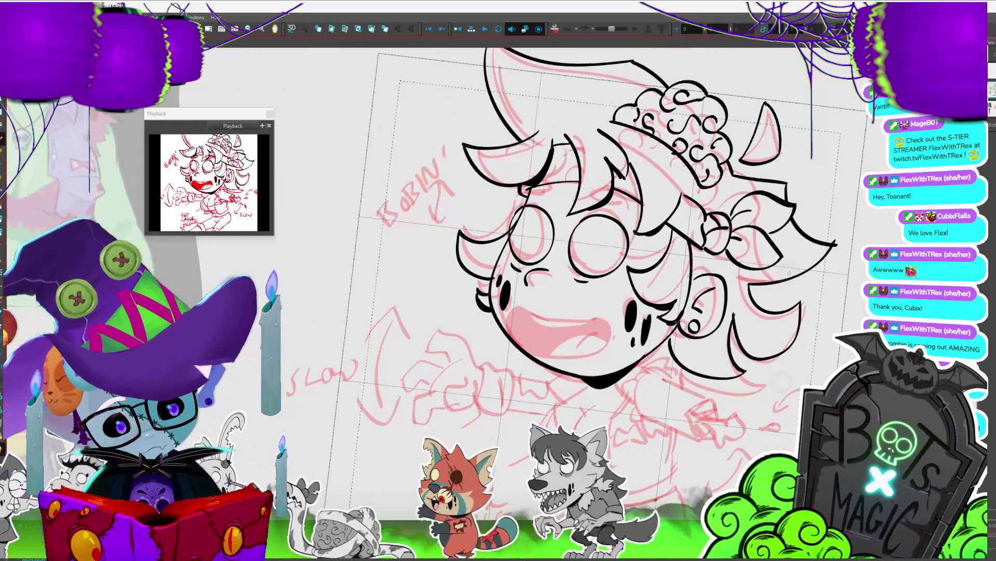
pyautogui.scroll(-5, 789, 272)
pyautogui.scroll(5, 830, 283)
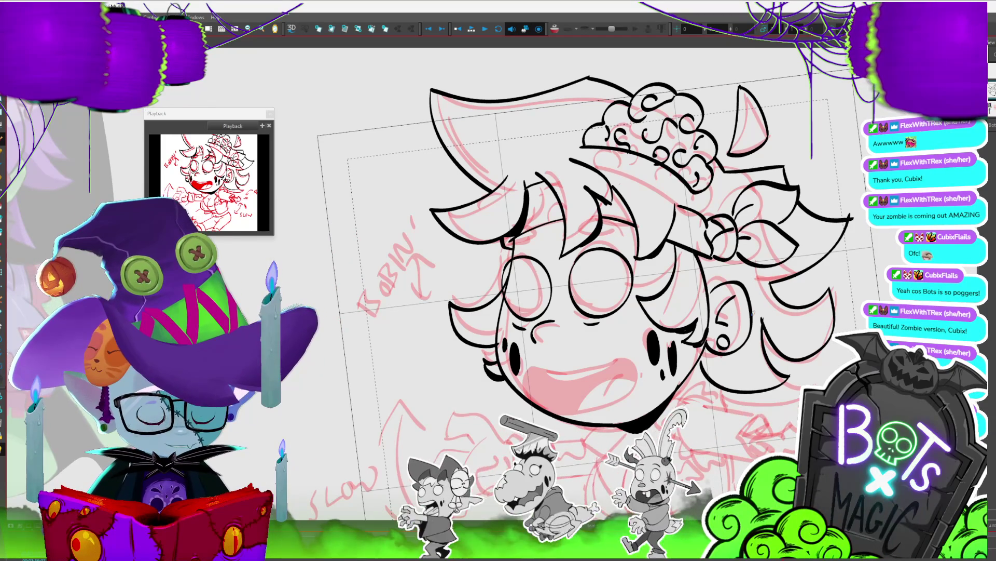
pyautogui.scroll(-2, 578, 248)
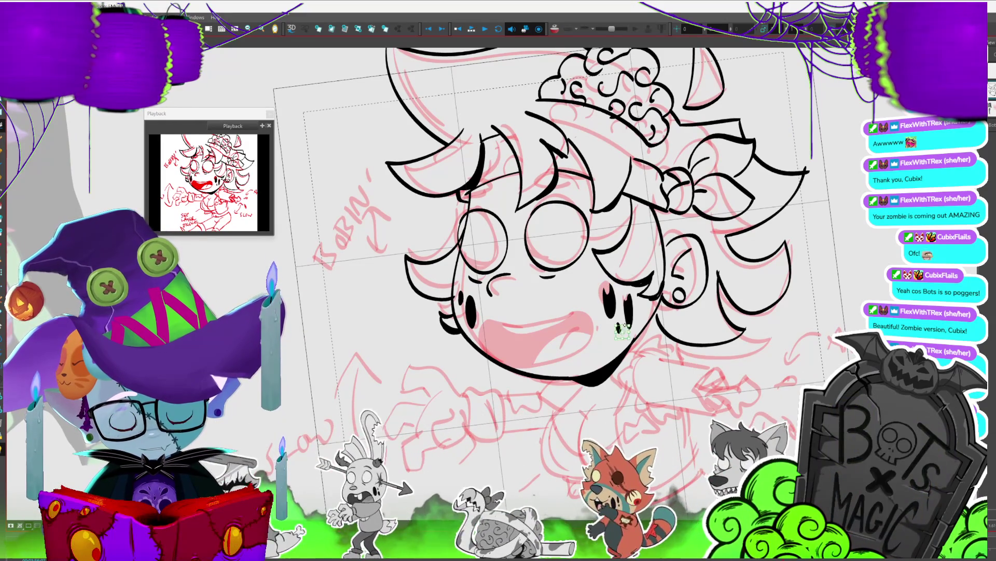
pyautogui.scroll(-3, 666, 348)
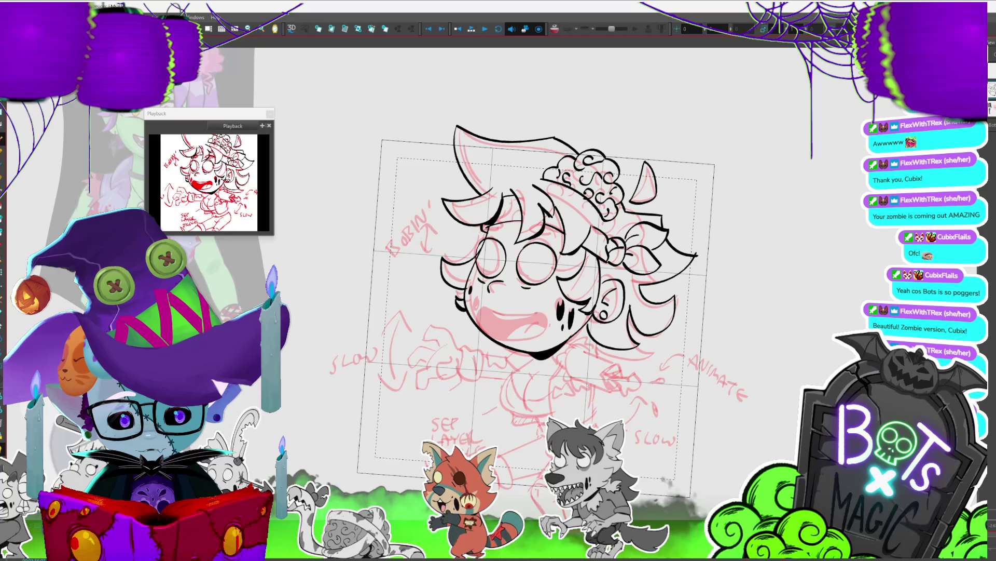
pyautogui.scroll(2, 544, 277)
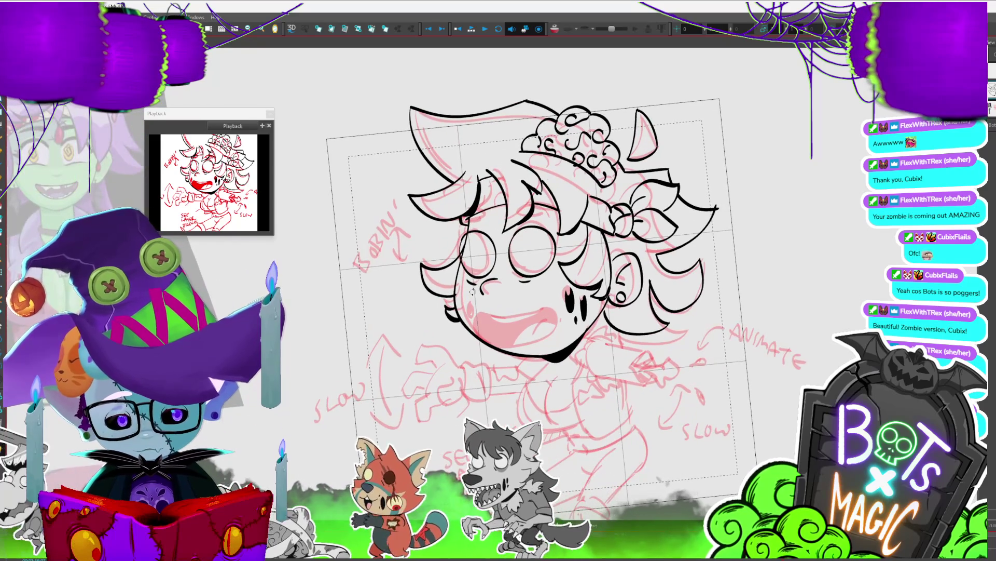
pyautogui.scroll(1, 472, 292)
# Step: Ink the mouth's top edge, delete the old mouth lines and start redrawing the mouth
pyautogui.moveTo(467, 335)
pyautogui.mouseDown()
pyautogui.moveTo(467, 317)
pyautogui.moveTo(556, 297)
pyautogui.mouseUp()
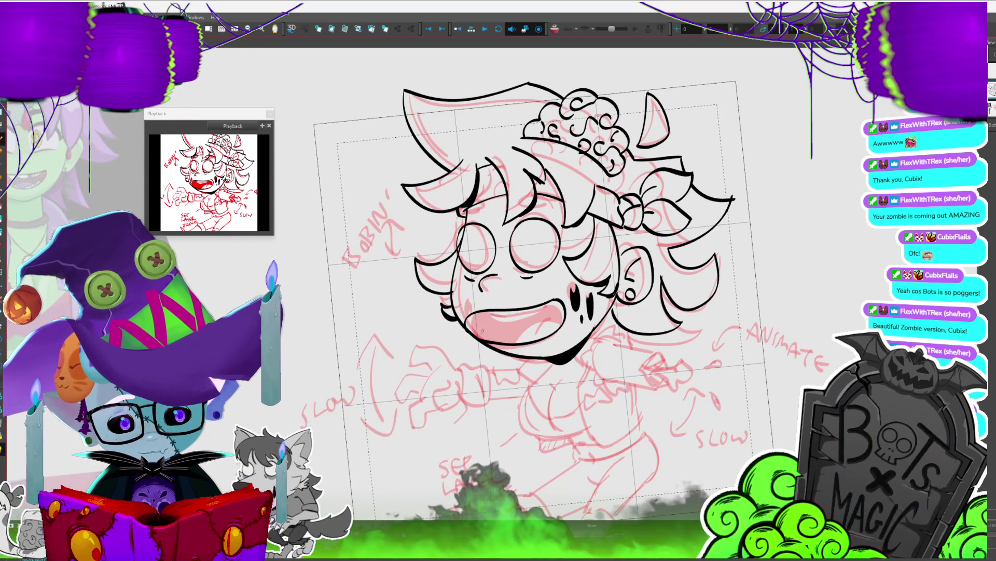
pyautogui.click(539, 316)
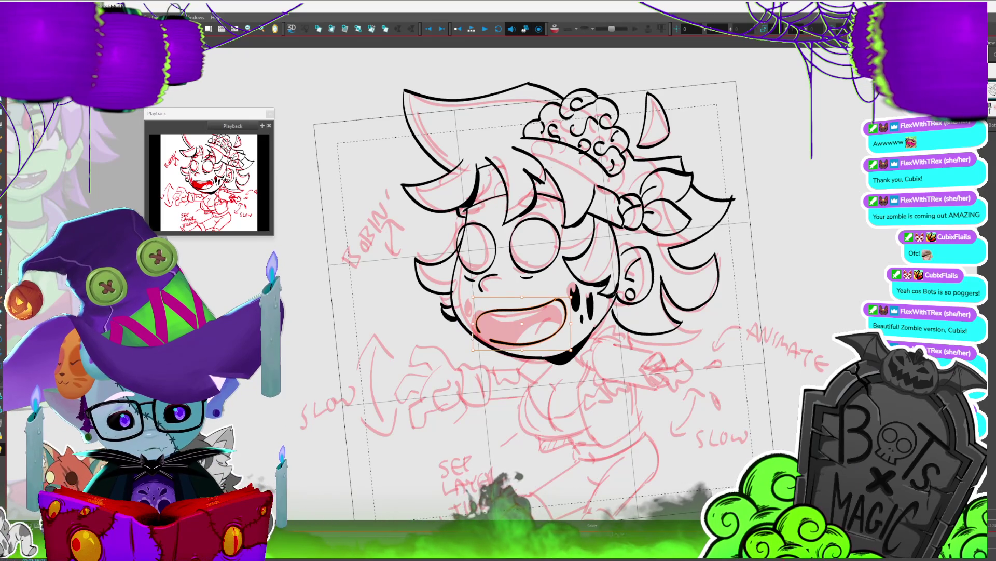
pyautogui.press('Delete')
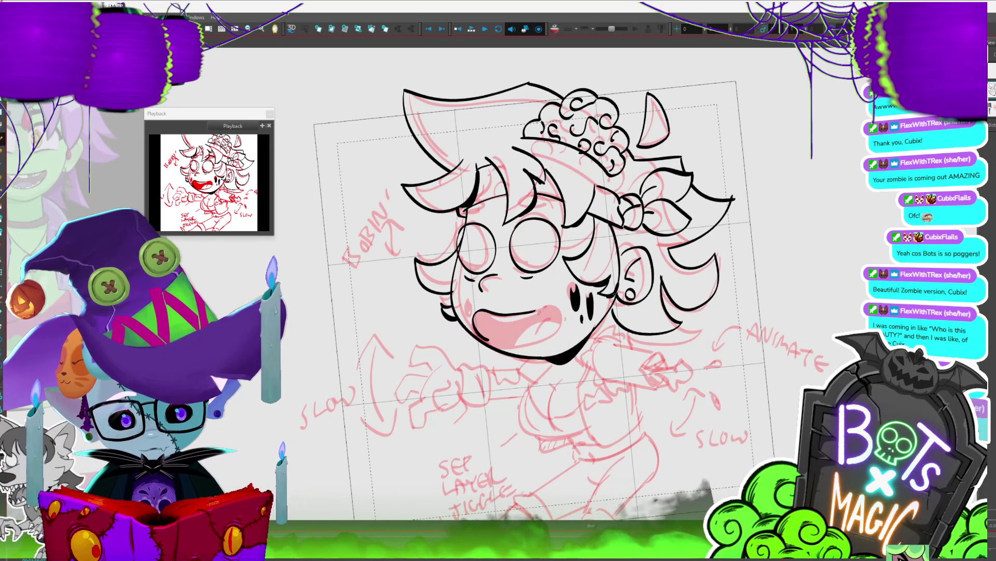
pyautogui.moveTo(533, 312)
pyautogui.mouseDown()
pyautogui.moveTo(550, 299)
pyautogui.moveTo(559, 319)
pyautogui.moveTo(519, 344)
pyautogui.mouseUp()
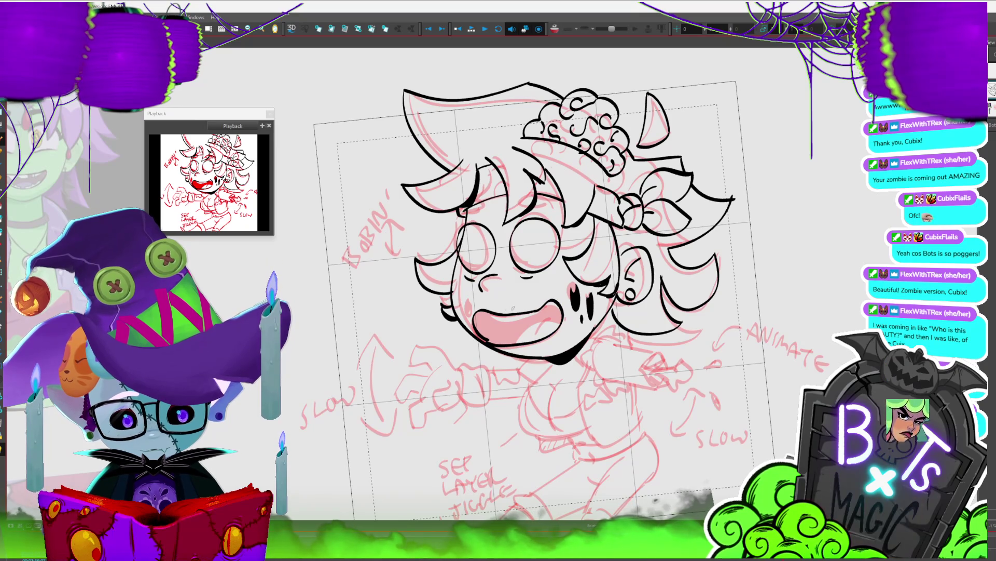
pyautogui.moveTo(485, 310); pyautogui.dragTo(536, 312)
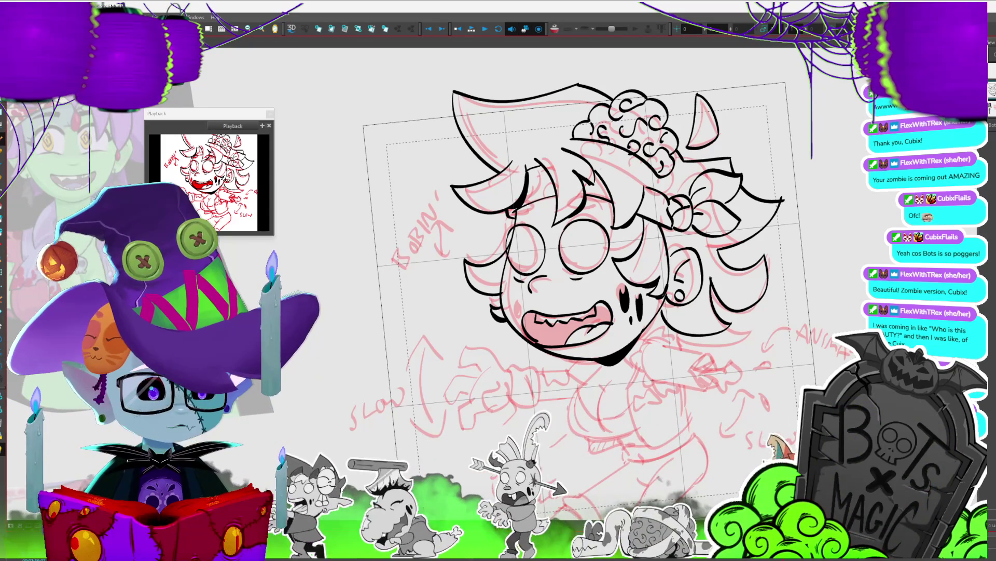
pyautogui.scroll(5, 581, 415)
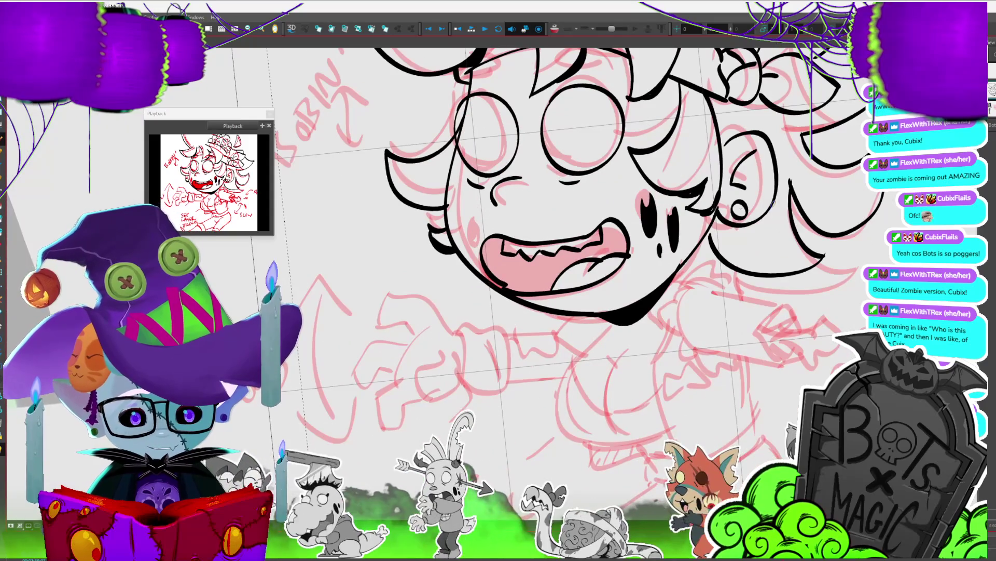
pyautogui.click(739, 209)
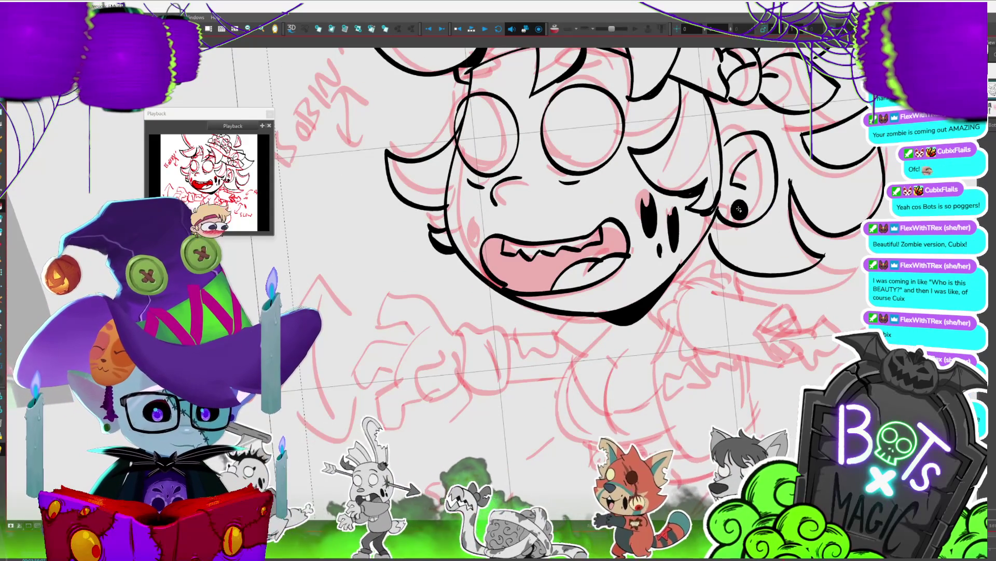
pyautogui.scroll(-3, 373, 442)
pyautogui.moveTo(618, 143); pyautogui.dragTo(642, 202)
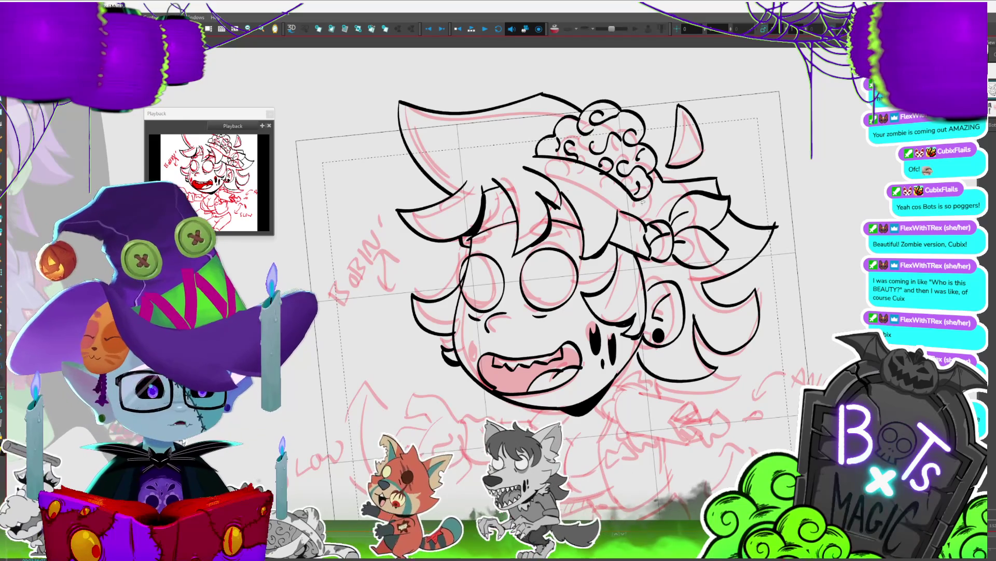
pyautogui.click(652, 212)
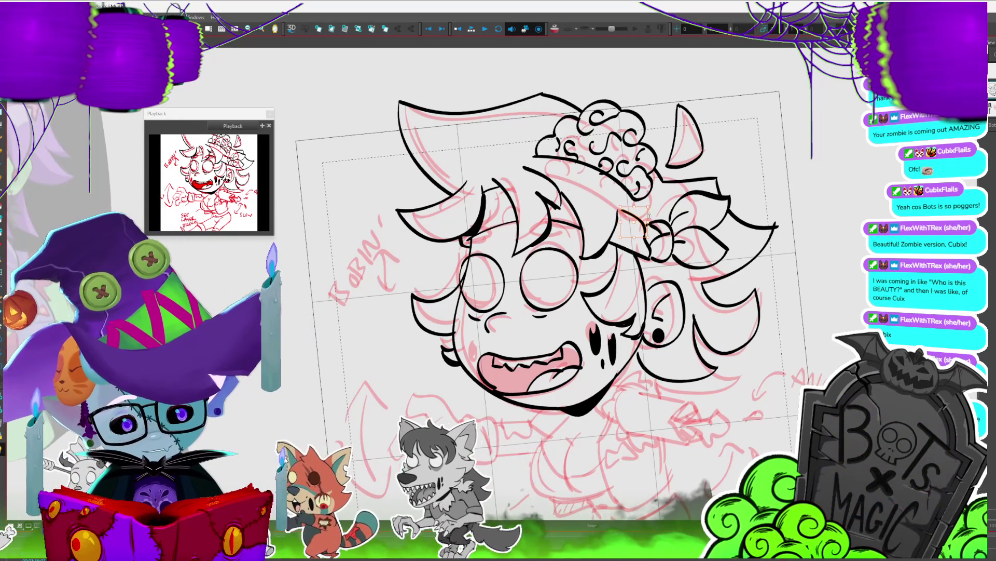
pyautogui.click(618, 223)
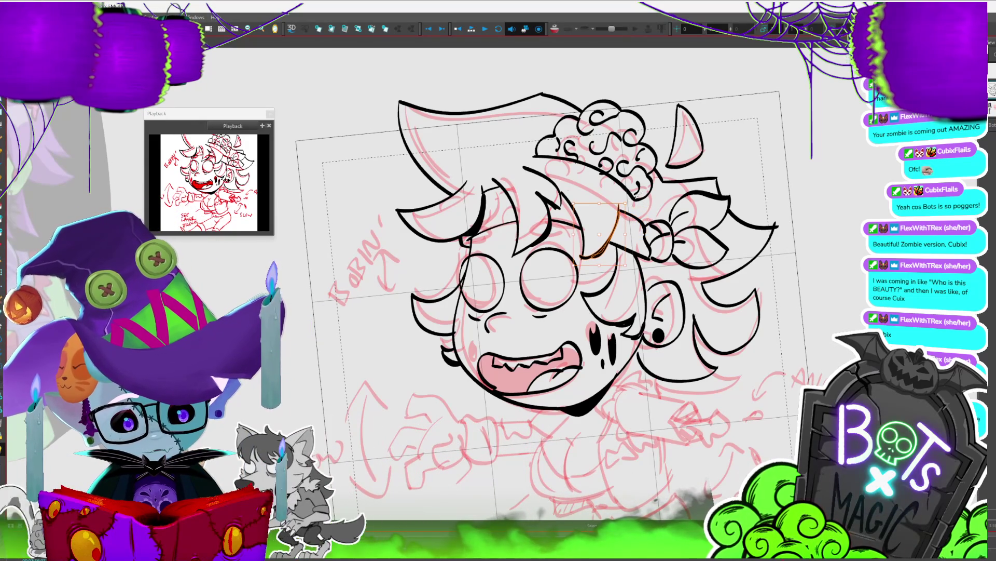
pyautogui.press('1')
pyautogui.press('1')
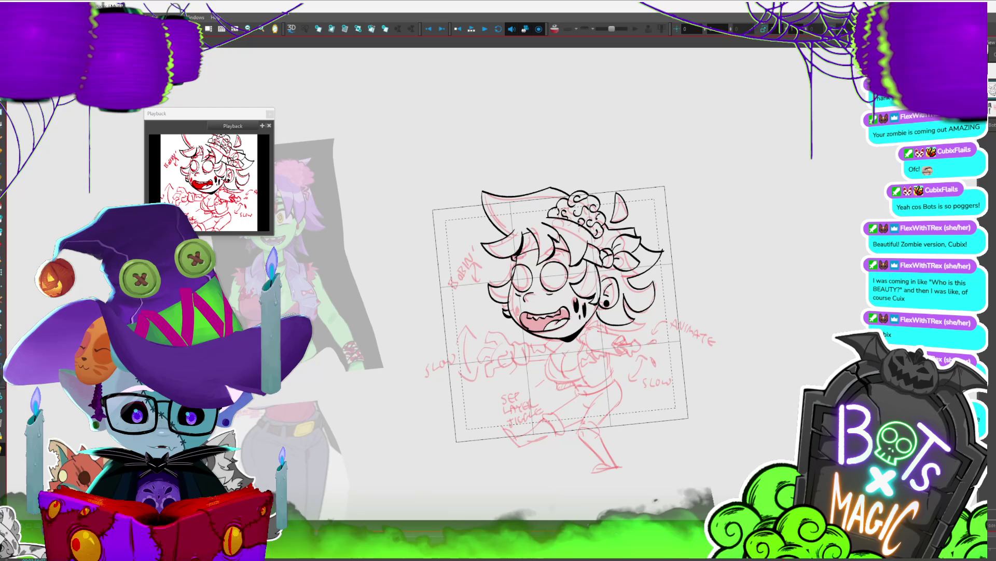
# Step: Stretch the face outline wider to the left and shift it slightly right
pyautogui.press('2')
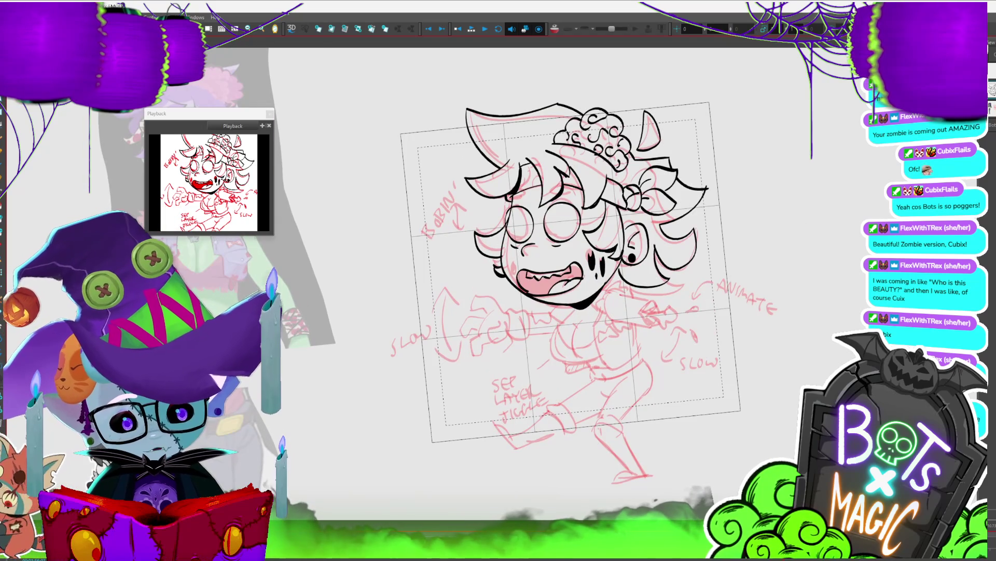
pyautogui.click(497, 267)
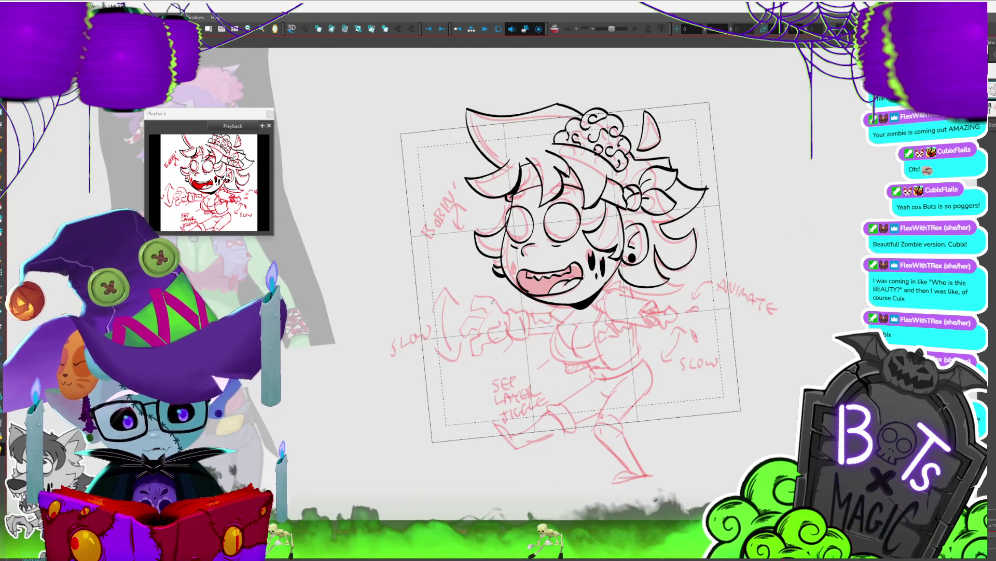
pyautogui.moveTo(498, 273)
pyautogui.mouseDown()
pyautogui.moveTo(480, 225)
pyautogui.moveTo(498, 273)
pyautogui.mouseUp()
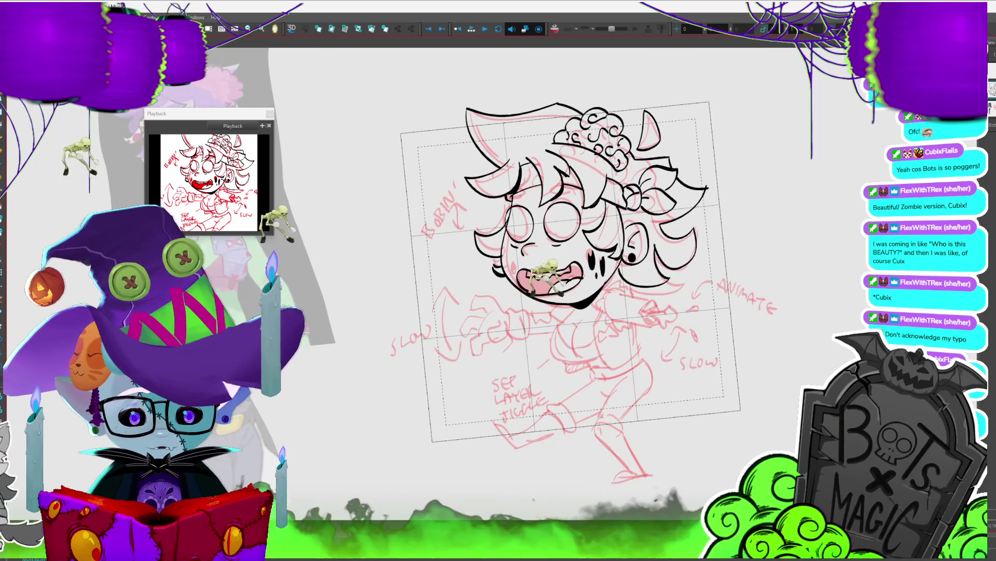
pyautogui.scroll(4, 479, 237)
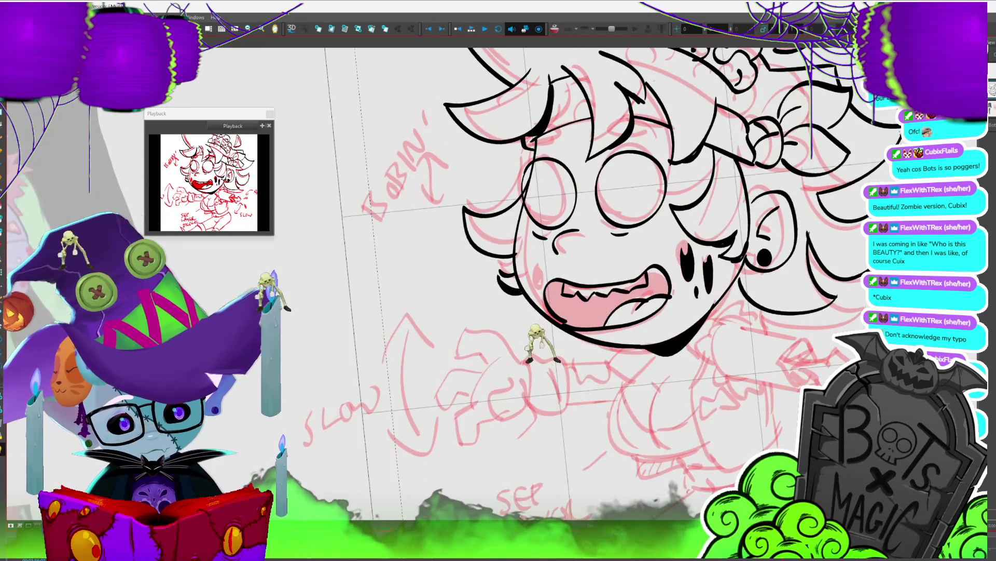
pyautogui.click(557, 176)
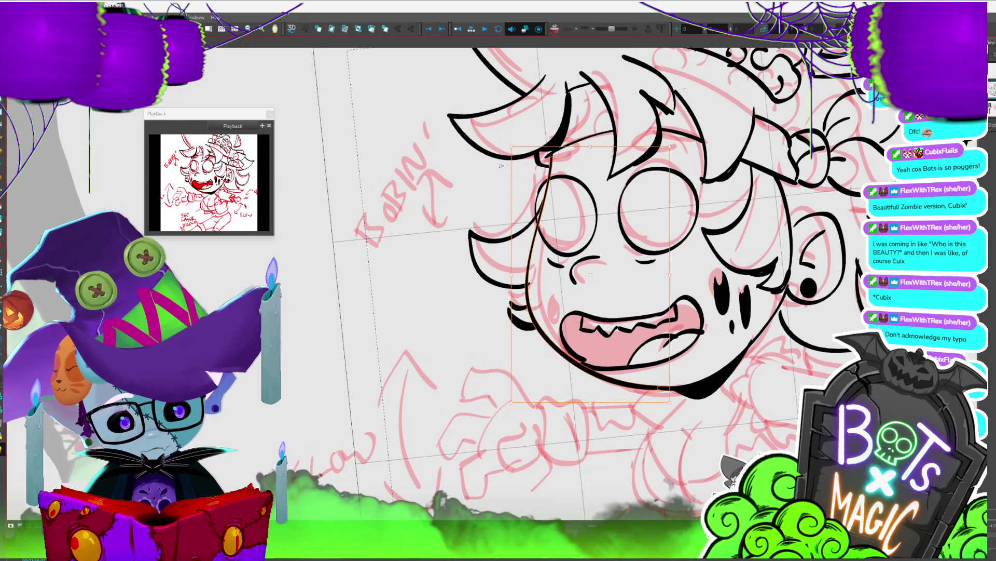
pyautogui.moveTo(511, 270); pyautogui.dragTo(509, 264)
pyautogui.moveTo(635, 403); pyautogui.dragTo(642, 401)
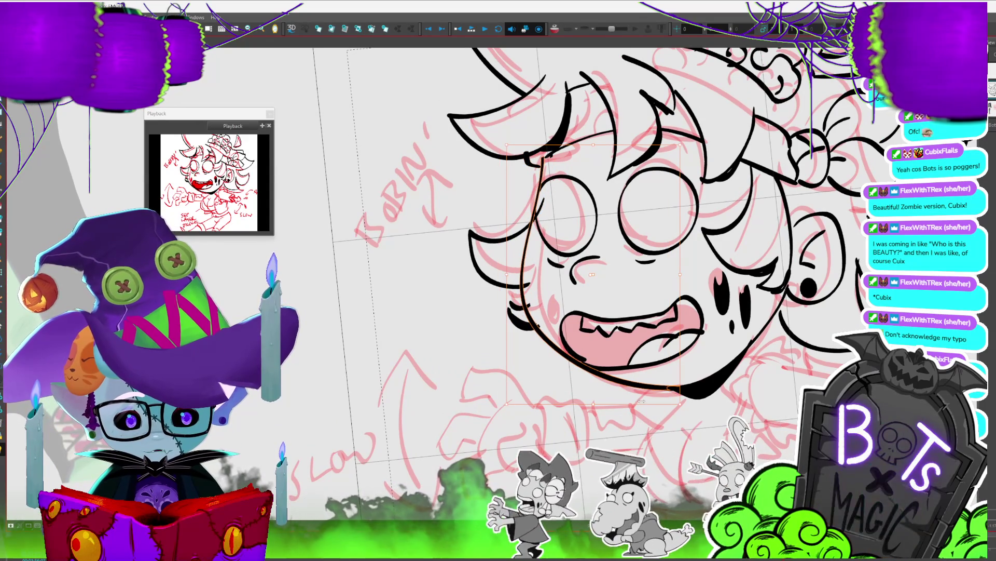
# Step: Toggle the outline's transform handles and straighten the rotated canvas view
pyautogui.hotkey('alt', 'q')
pyautogui.hotkey('alt', 's')
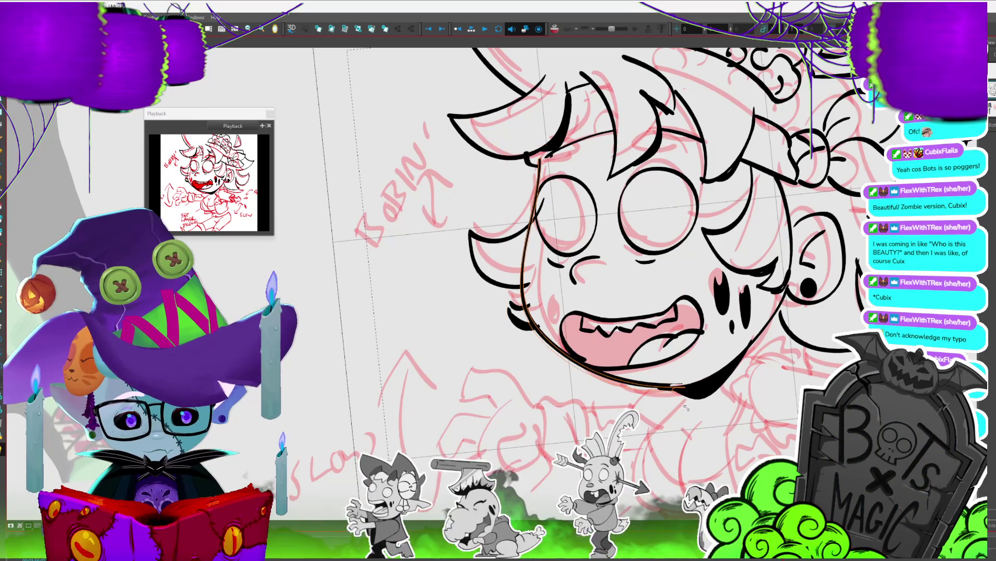
pyautogui.hotkey('alt', 'q')
pyautogui.hotkey('alt', 's')
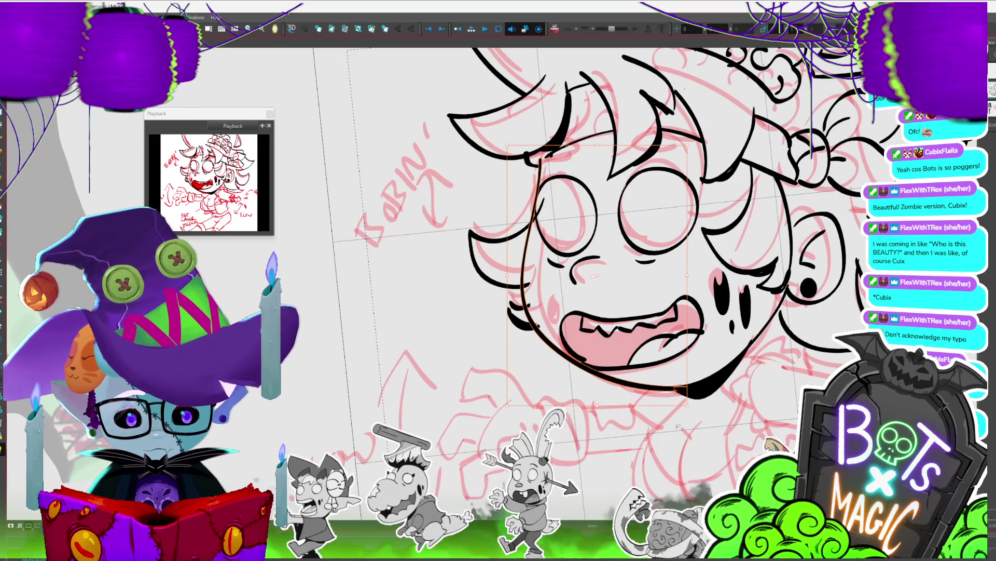
pyautogui.hotkey('shift', 'x')
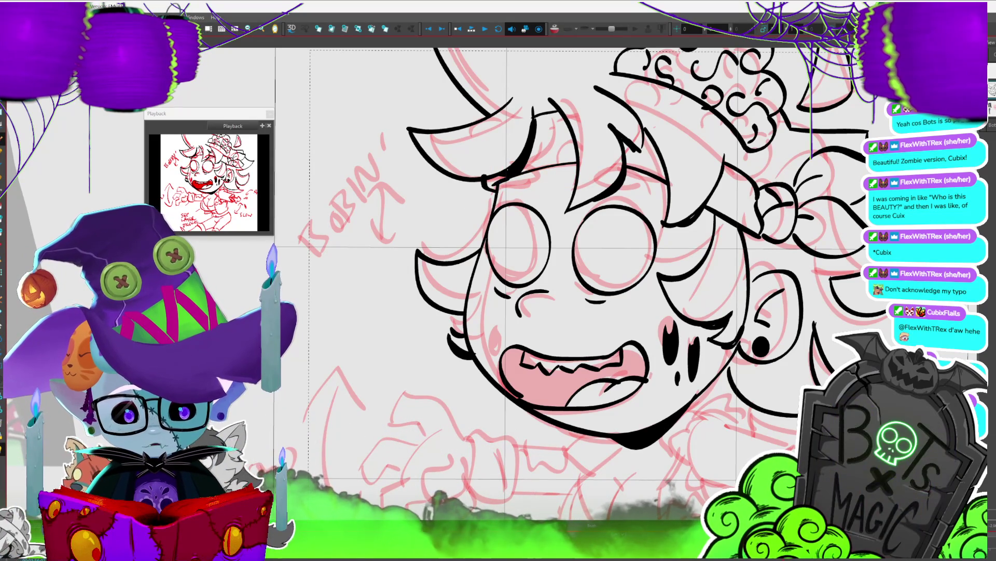
# Step: Ink extra hair and cheek lines beside the ear and nudge them slightly right and down
pyautogui.scroll(-2, 806, 289)
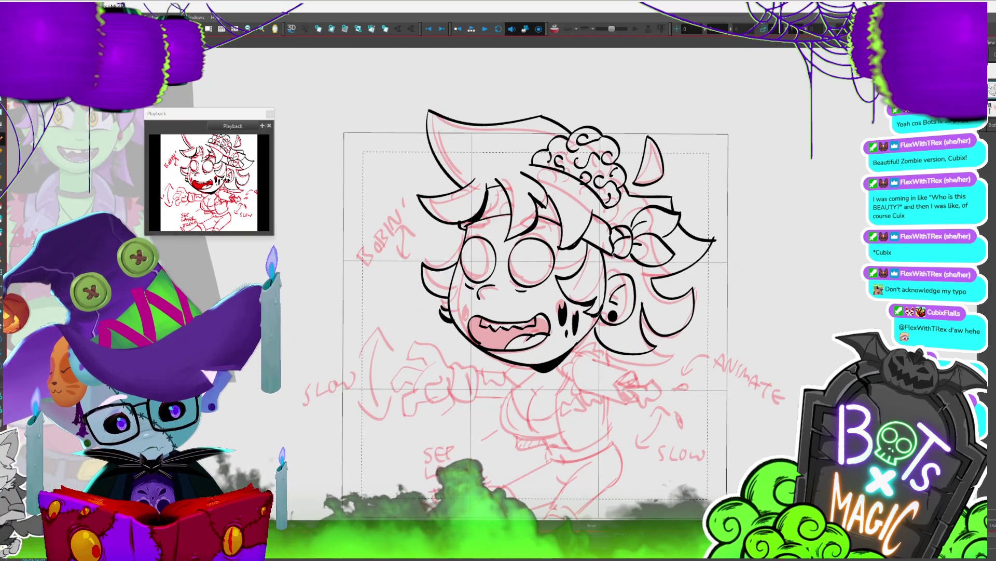
pyautogui.press('2')
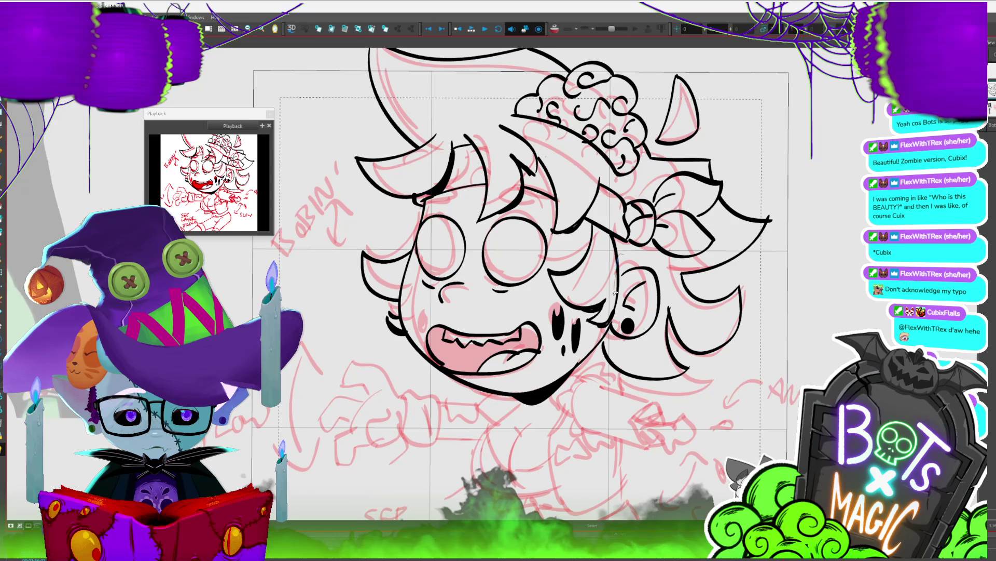
pyautogui.moveTo(553, 263); pyautogui.dragTo(597, 271)
pyautogui.moveTo(603, 227)
pyautogui.mouseDown()
pyautogui.moveTo(615, 319)
pyautogui.moveTo(602, 327)
pyautogui.mouseUp()
pyautogui.hotkey('ctrl', 'a')
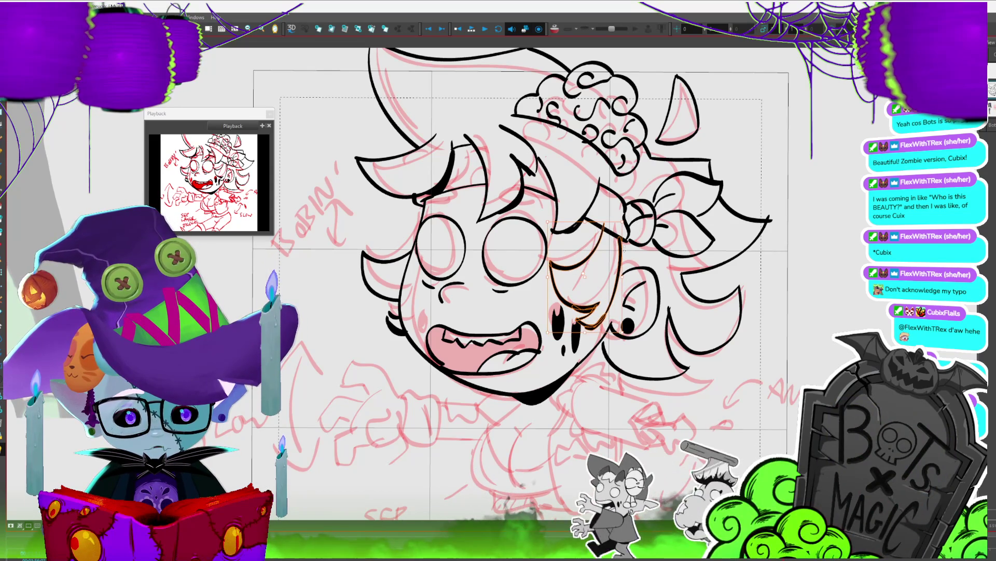
pyautogui.moveTo(617, 270); pyautogui.dragTo(617, 266)
pyautogui.press('Escape')
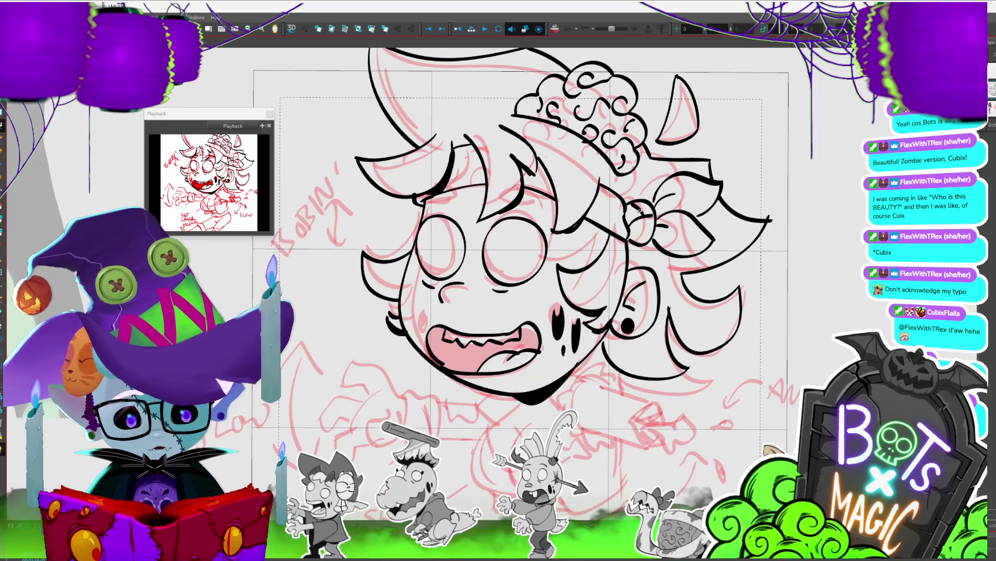
# Step: Zoom out to the whole drawing and check the short stroke at the top of the hair
pyautogui.press('2')
pyautogui.press('2')
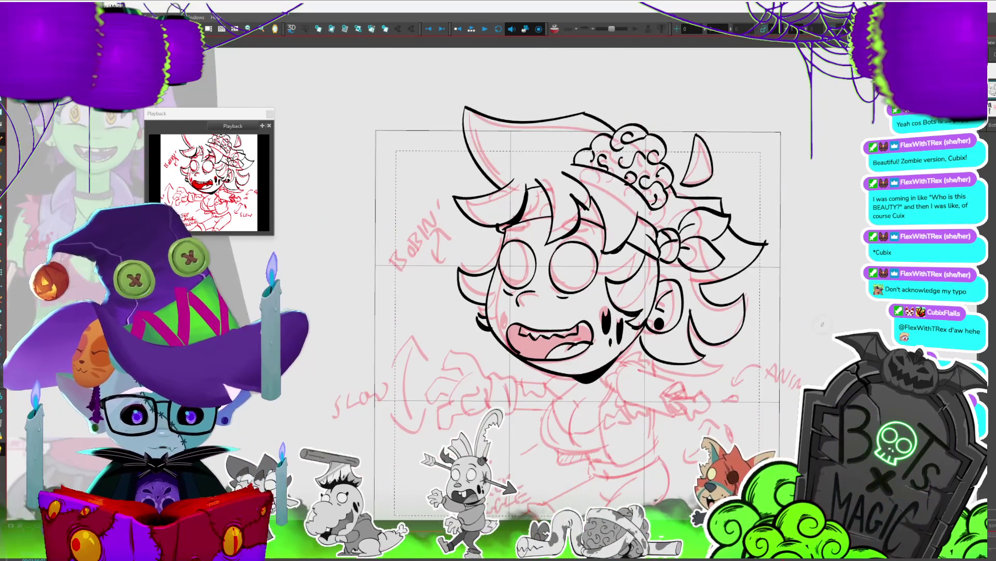
pyautogui.scroll(1, 601, 102)
pyautogui.click(587, 128)
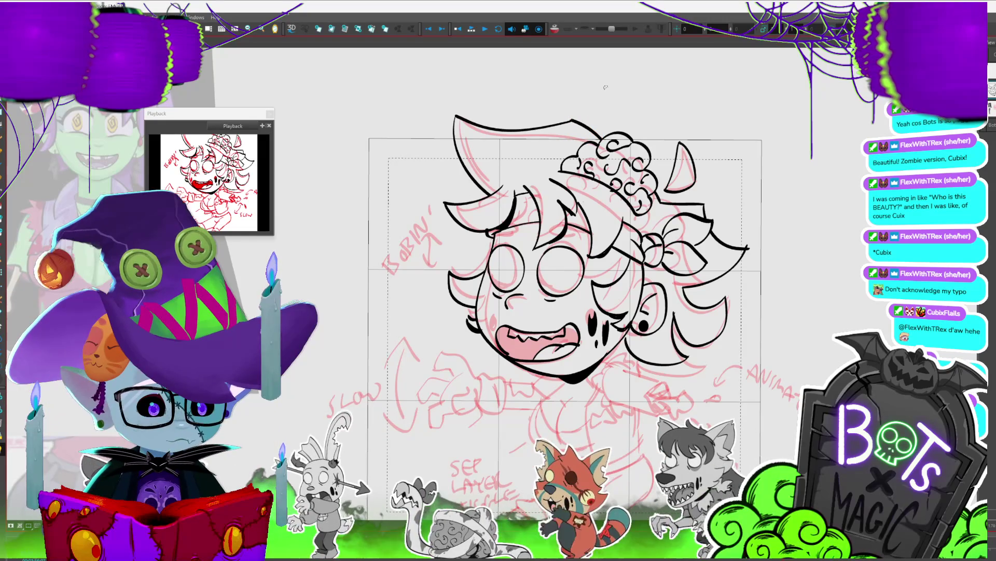
pyautogui.click(606, 87)
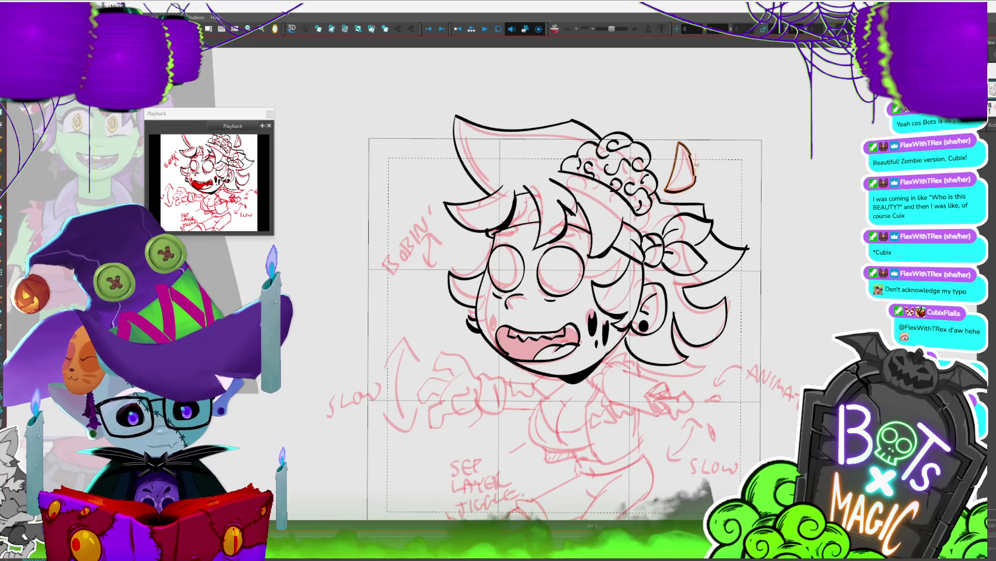
pyautogui.click(716, 173)
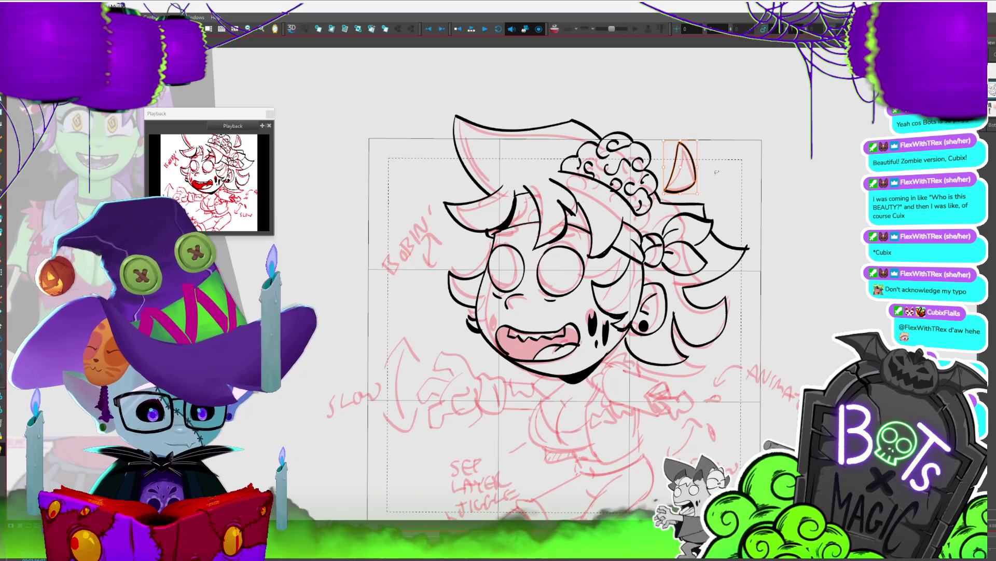
pyautogui.click(753, 254)
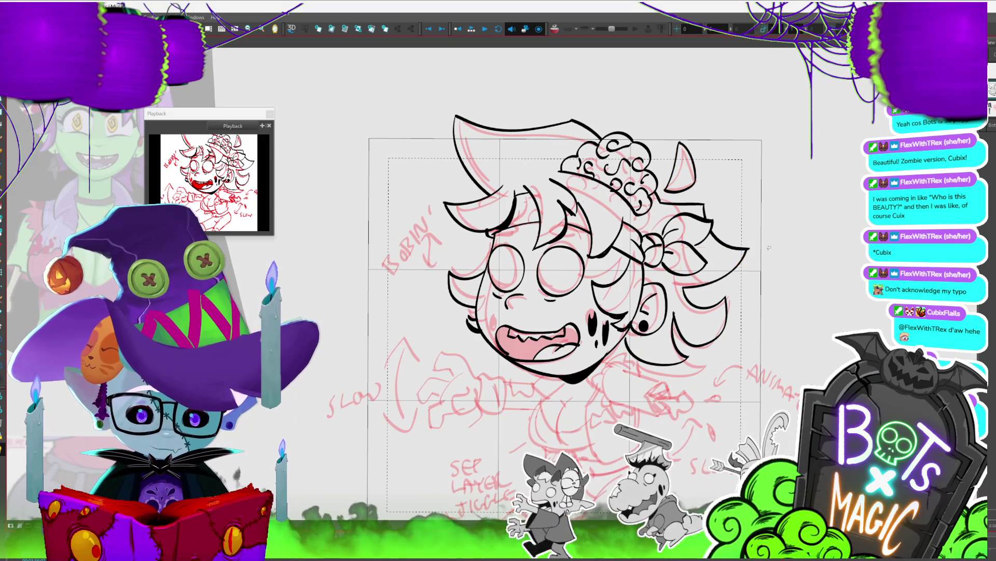
pyautogui.click(787, 223)
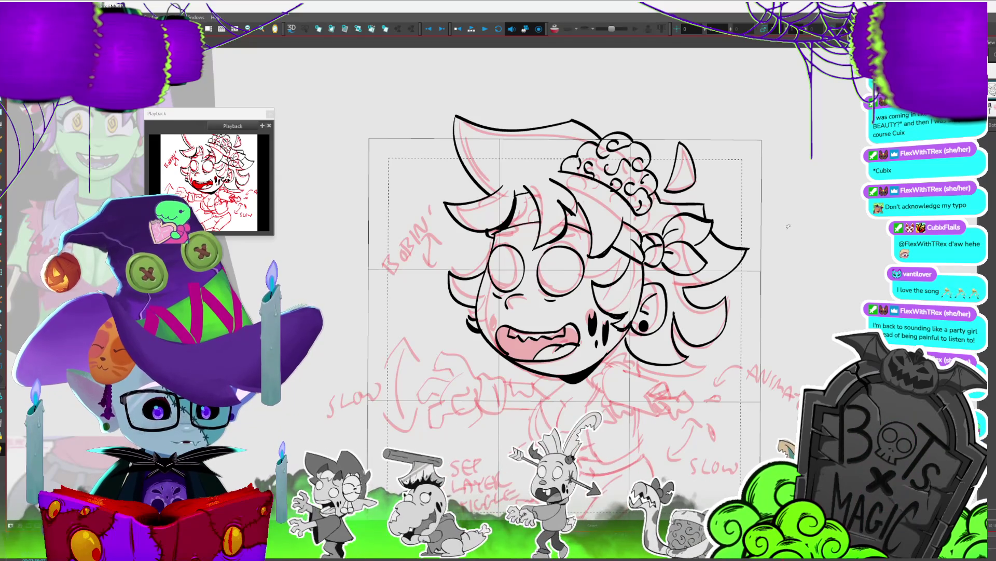
pyautogui.scroll(-2, 516, 323)
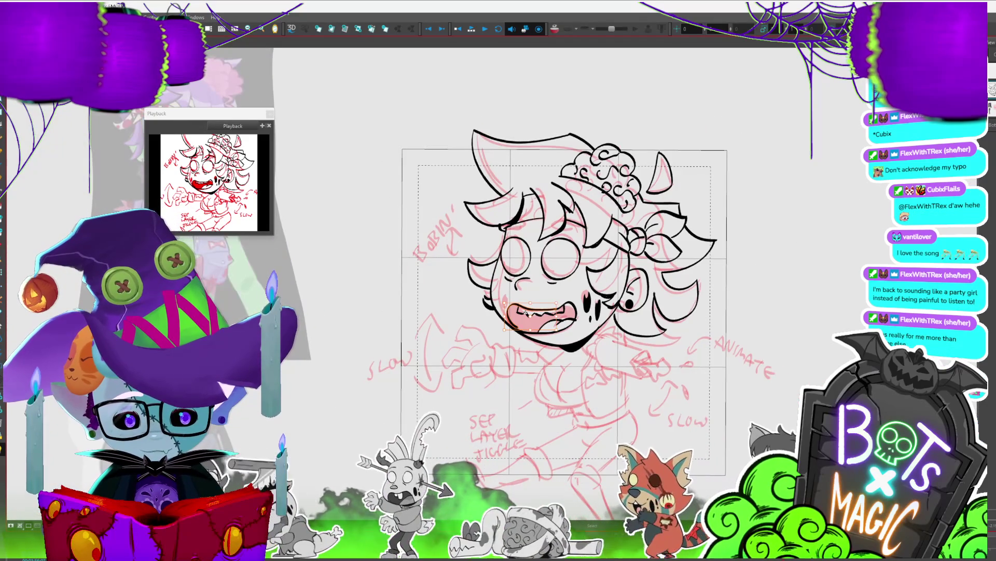
pyautogui.scroll(3, 520, 323)
pyautogui.scroll(2, 519, 260)
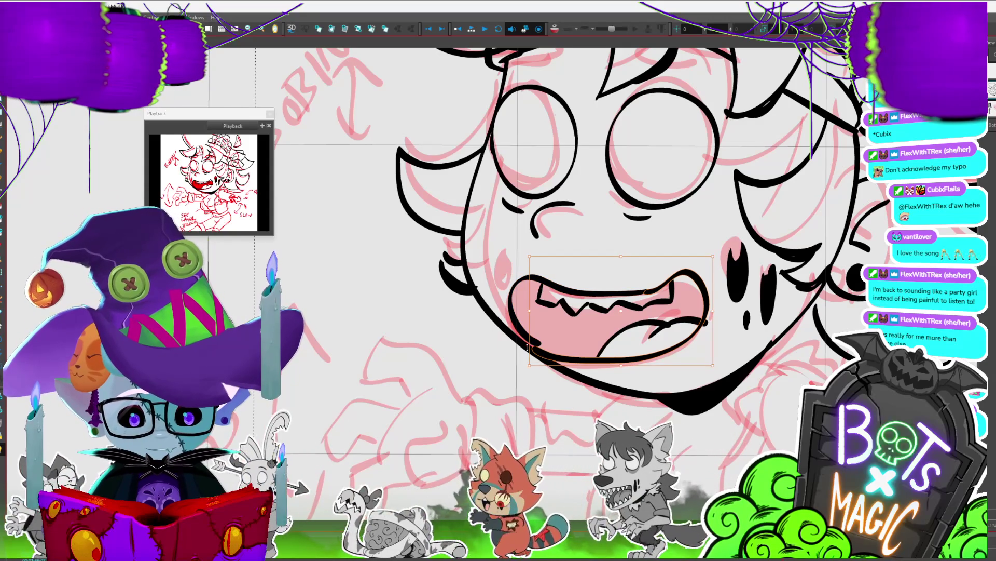
# Step: Replace the pink inside the open mouth with a solid black fill
pyautogui.click(587, 360)
pyautogui.hotkey('alt', 't')
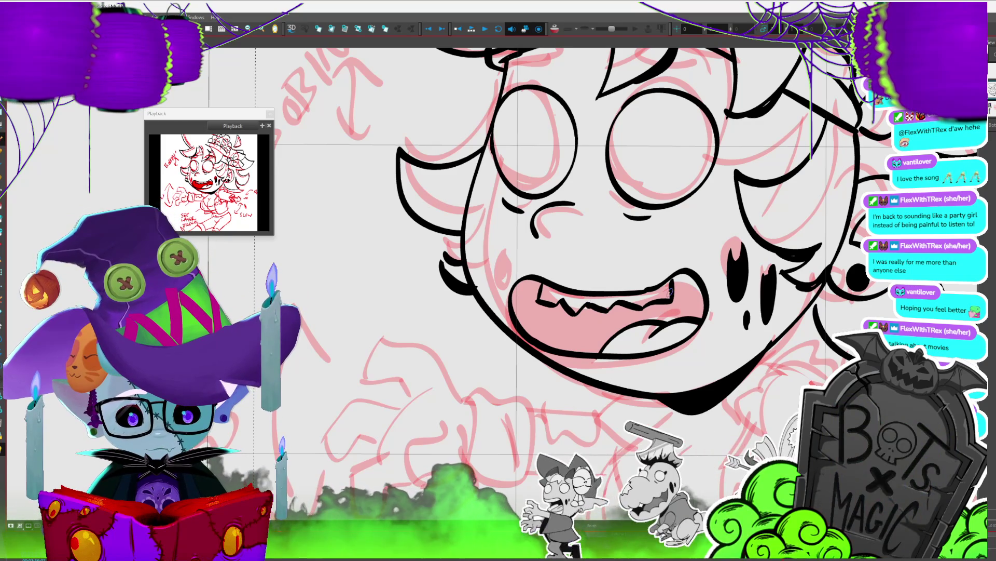
pyautogui.click(693, 298)
pyautogui.hotkey('shift', 'm')
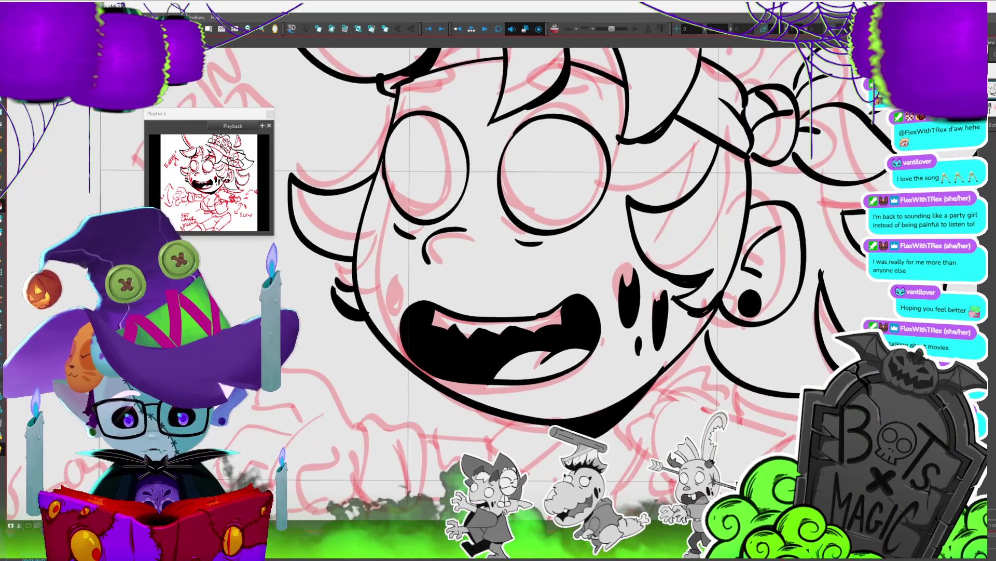